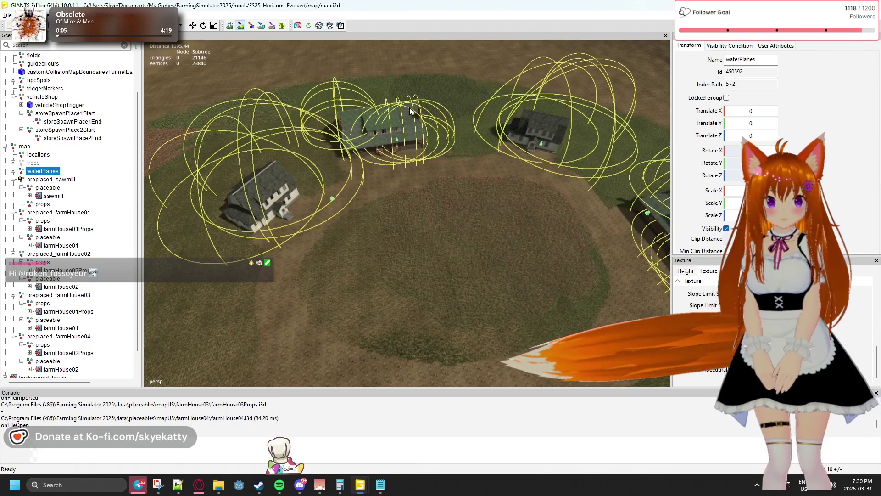
Paint a trial dark stroke on the terrain, then undo it.
scroll(403, 135, up, 5)
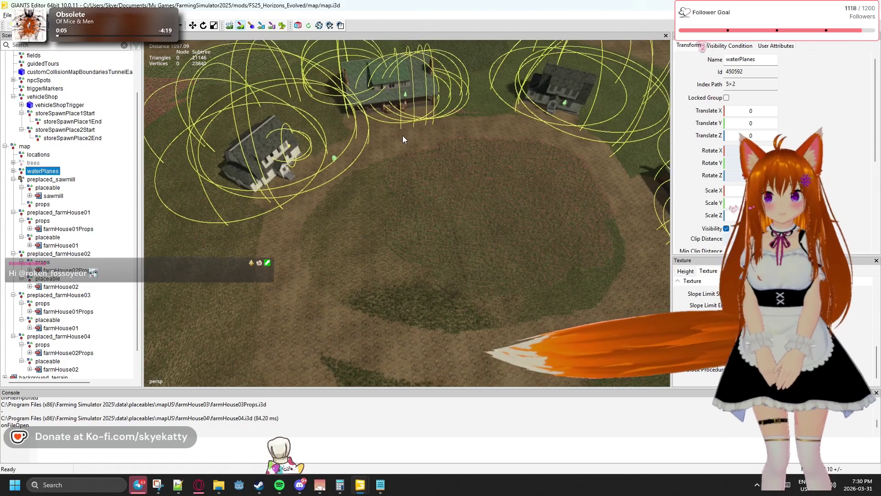
scroll(381, 145, up, 2)
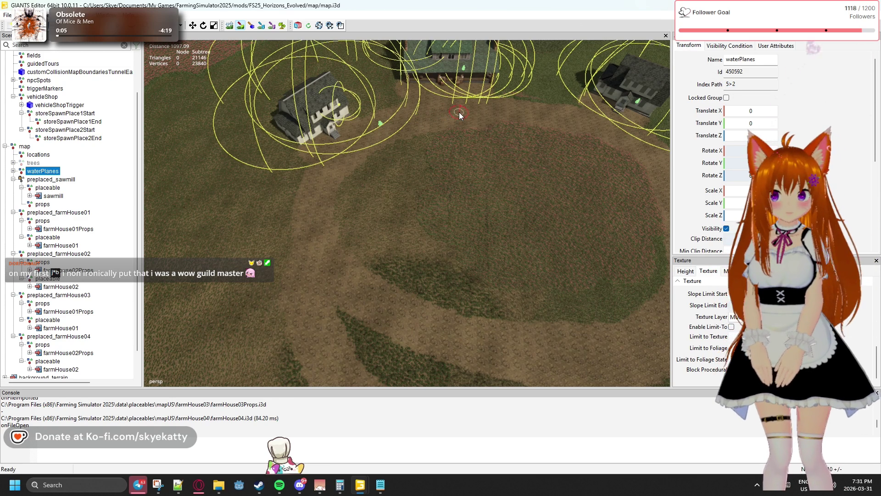
drag(450, 116, 465, 114)
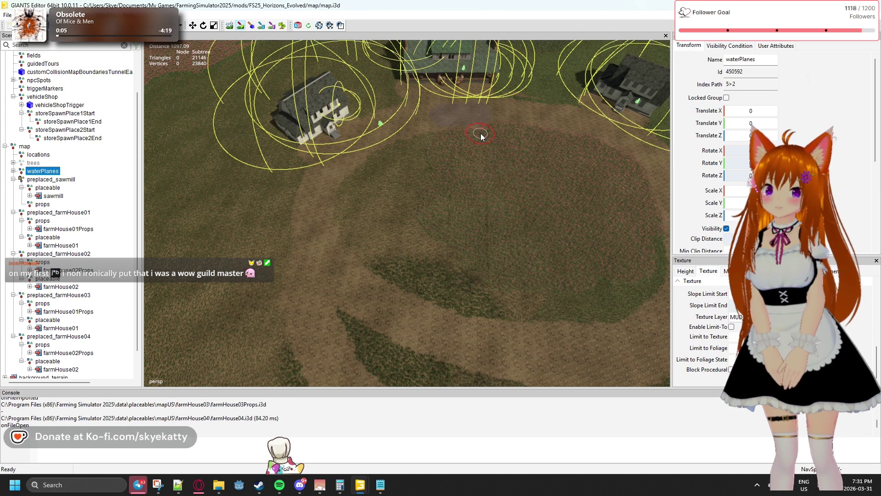
key(ctrl+z)
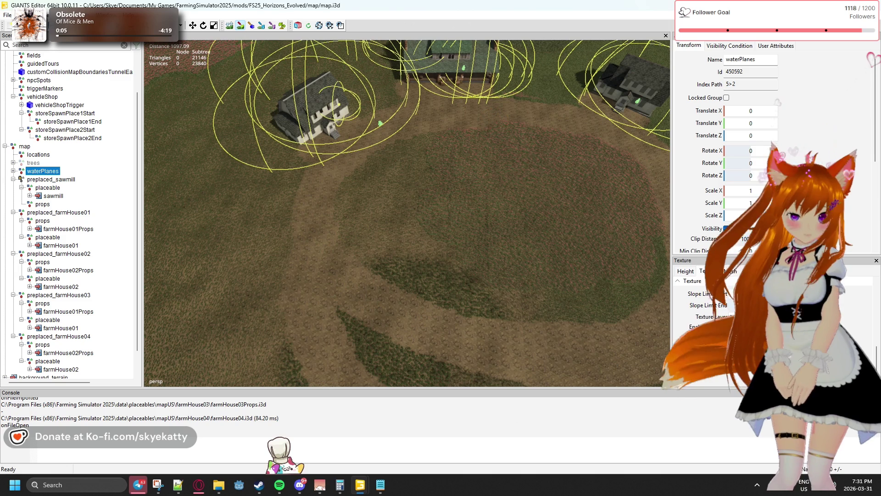
Select the MUD texture layer and paint mud across the grass below the houses.
click(737, 317)
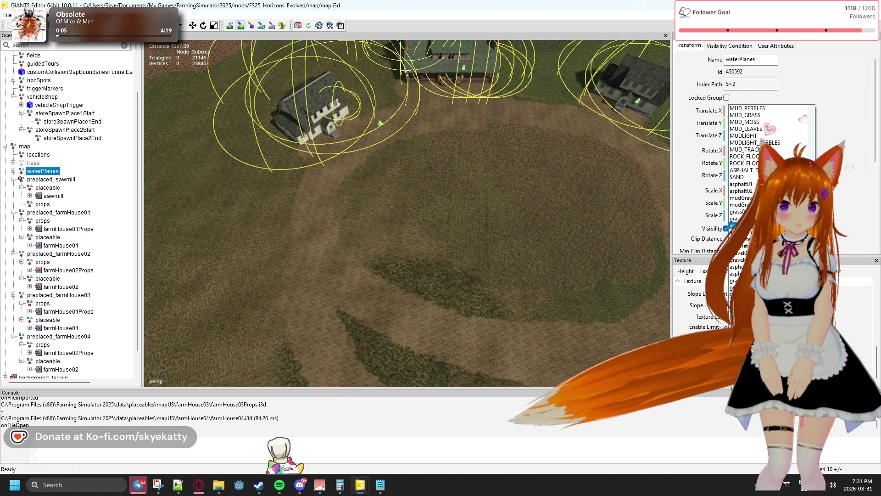
scroll(743, 163, up, 3)
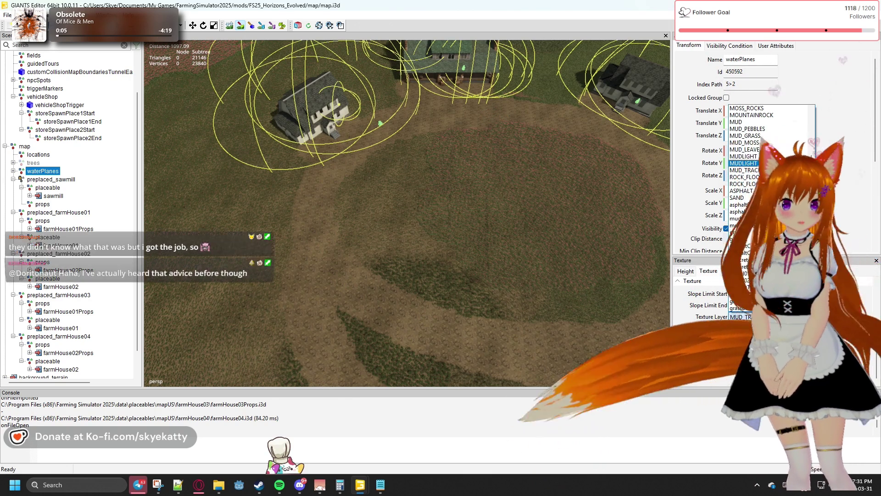
scroll(767, 148, up, 1)
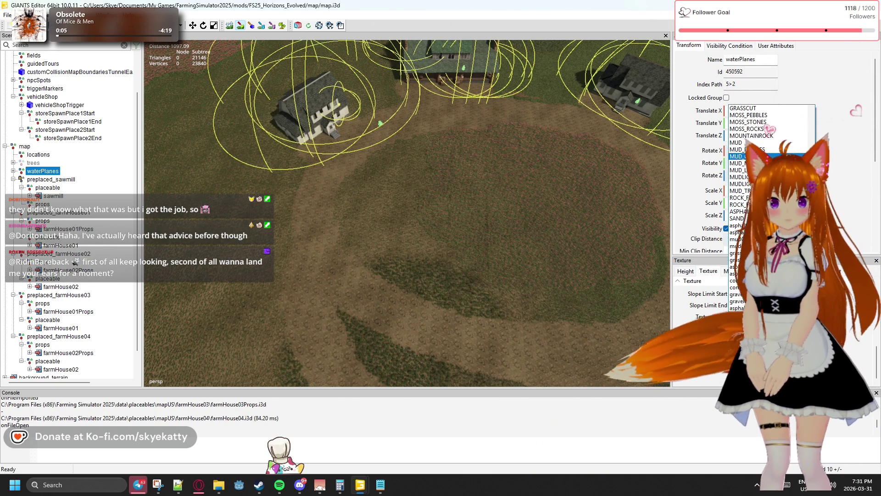
scroll(766, 148, up, 2)
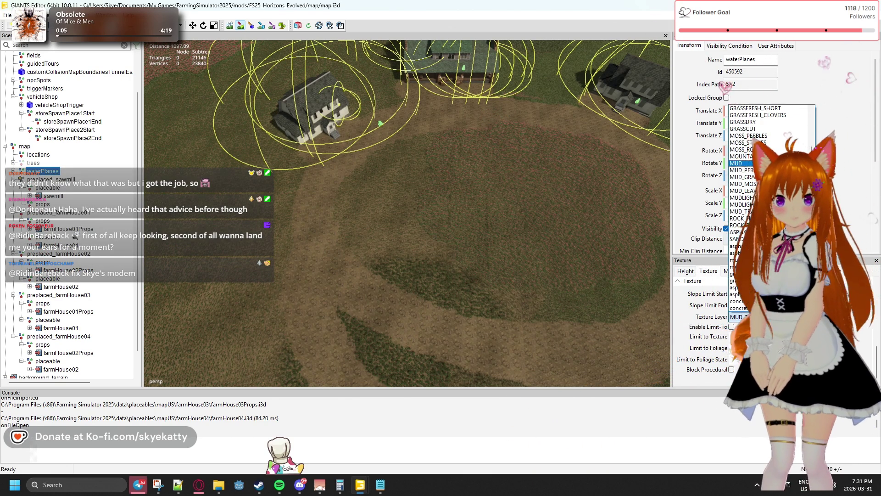
click(743, 170)
drag(403, 317, 463, 338)
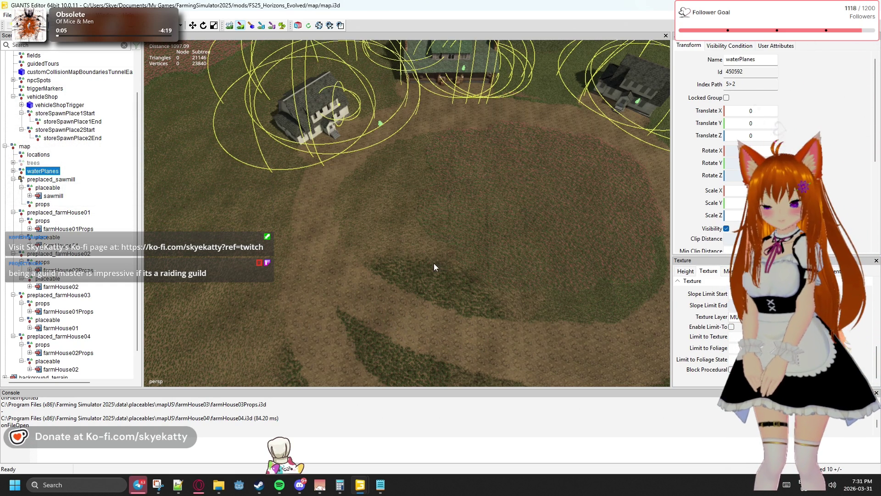
scroll(360, 301, down, 5)
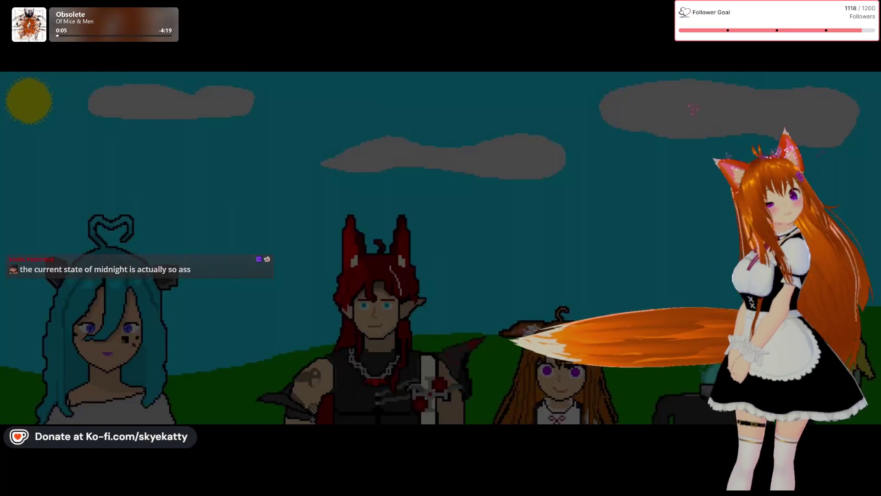
Select the Asia, European and American servers and start the bandwidth test.
click(405, 328)
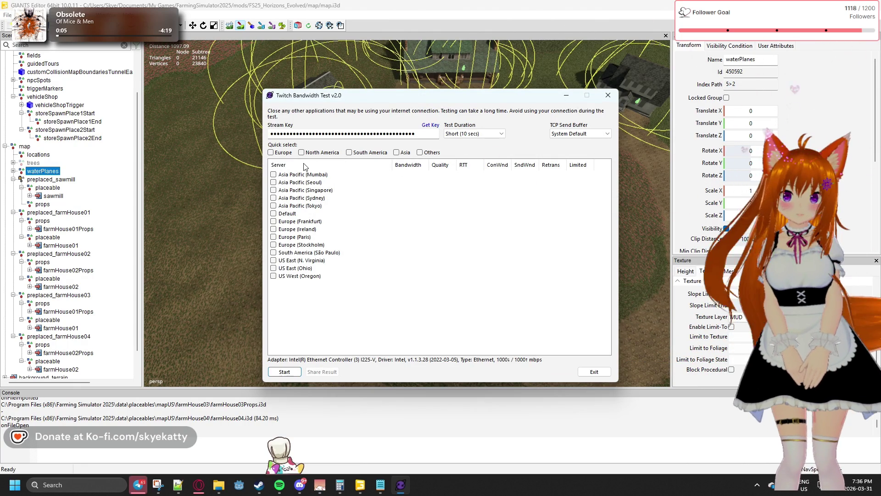
click(397, 152)
click(419, 152)
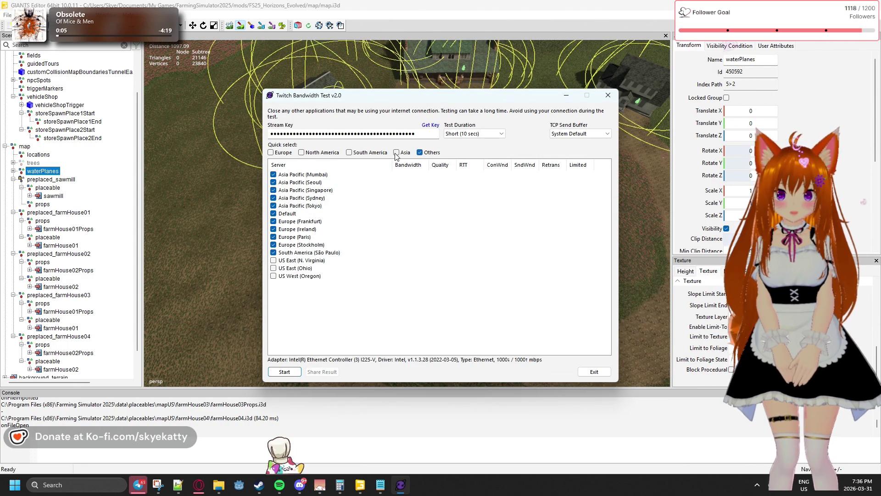
click(365, 152)
click(302, 152)
click(271, 152)
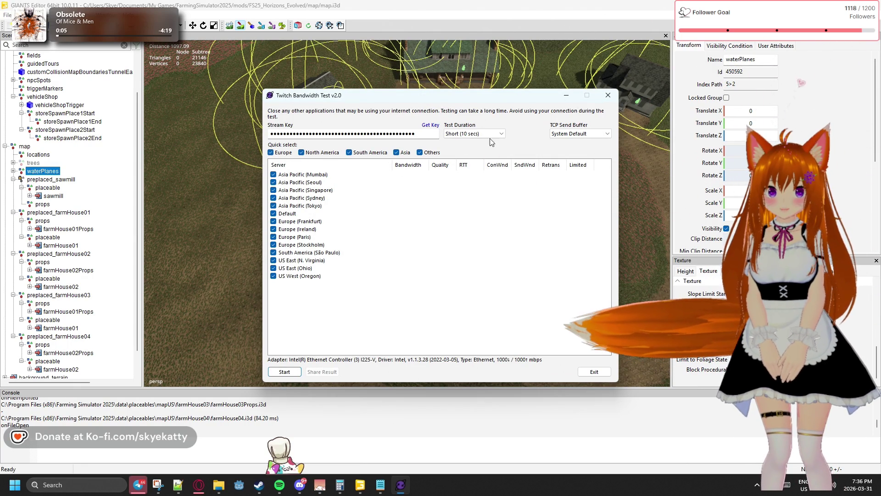
click(290, 371)
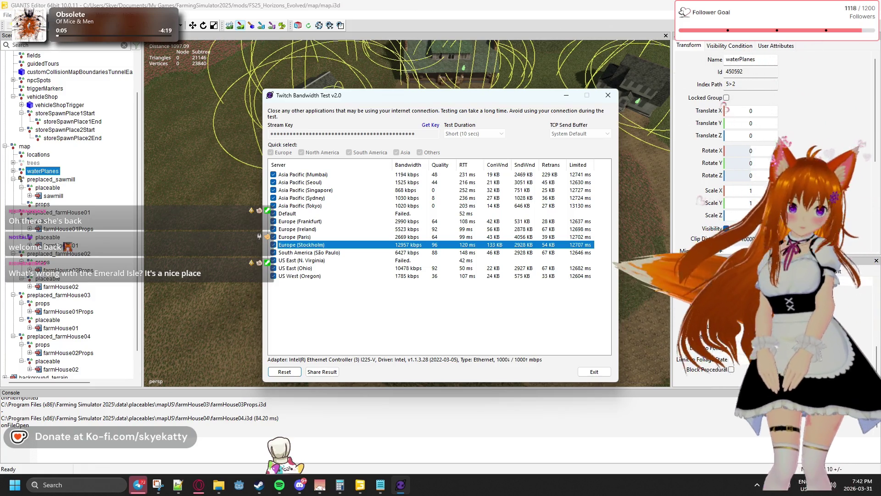
Return to the finished bandwidth results and close the Twitch Bandwidth Test.
key(alt+Tab)
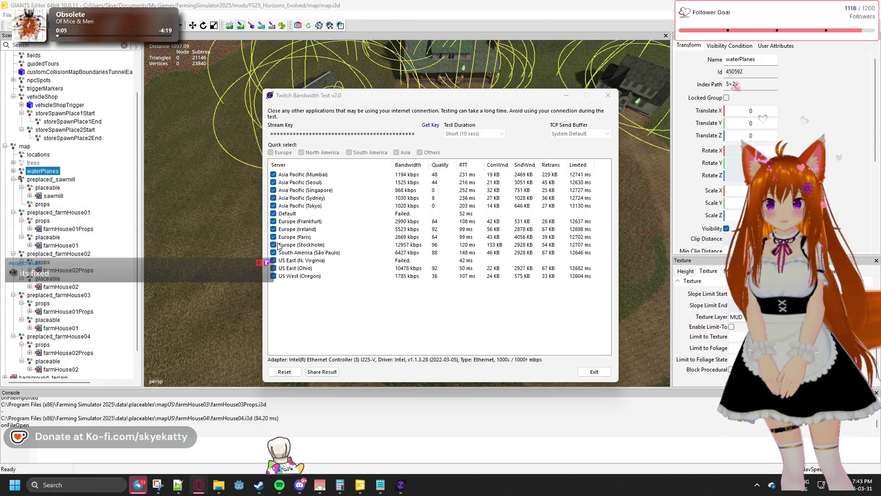
click(320, 244)
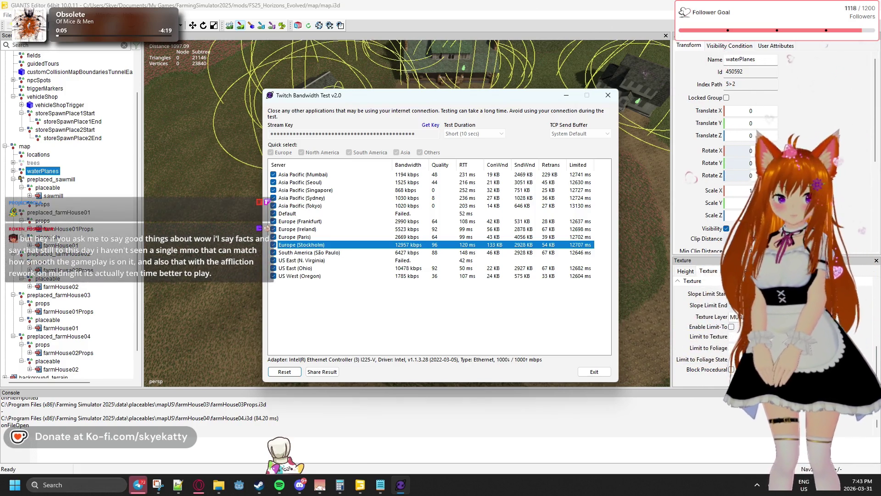
click(608, 96)
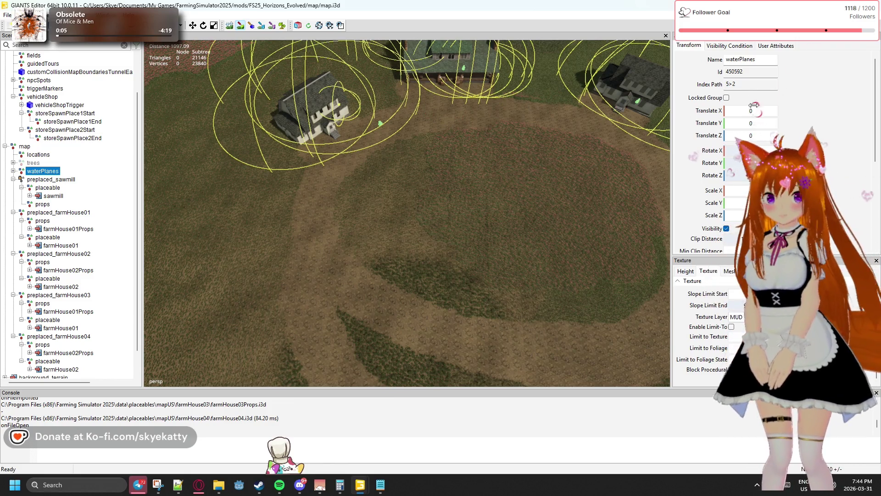
Switch to a MUD layer, undo a stray stroke, and repaint mud along the path below the farmhouse.
scroll(769, 96, down, 2)
scroll(770, 96, up, 2)
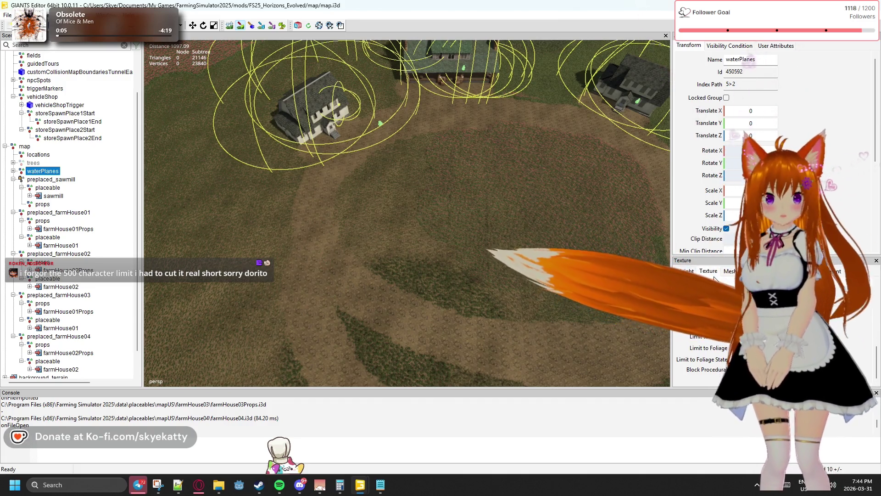
click(771, 294)
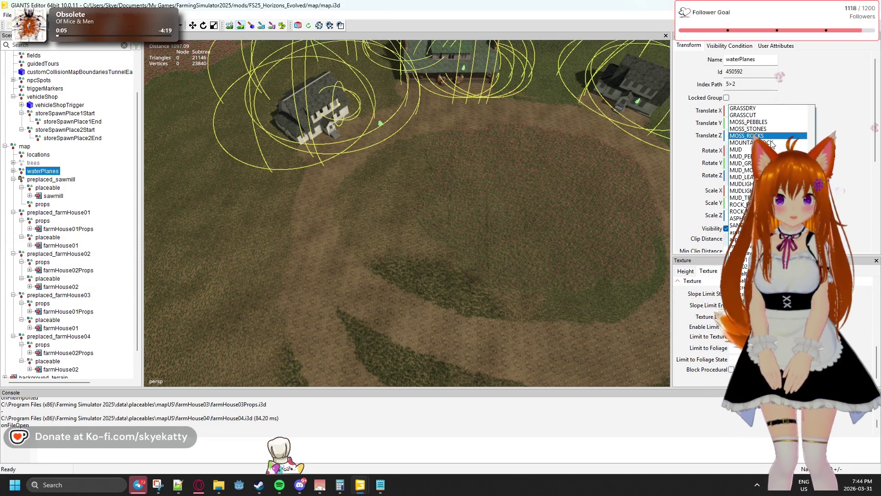
click(769, 131)
drag(323, 255, 319, 313)
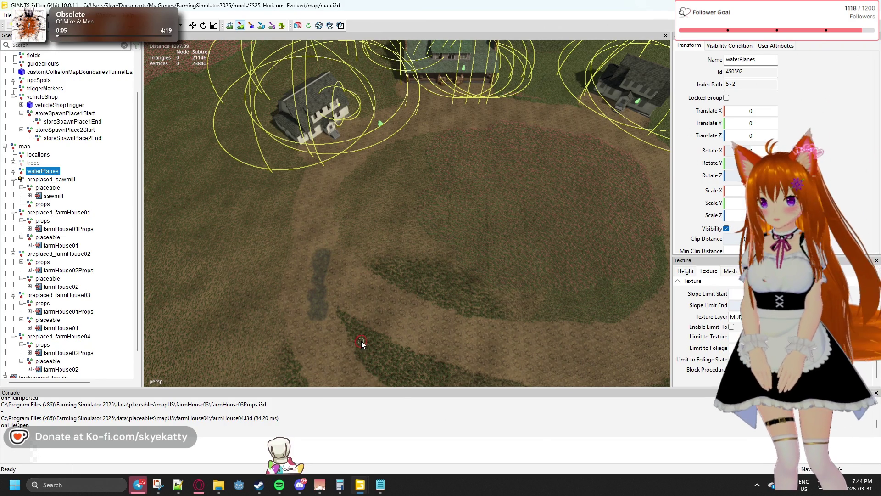
key(ctrl+z)
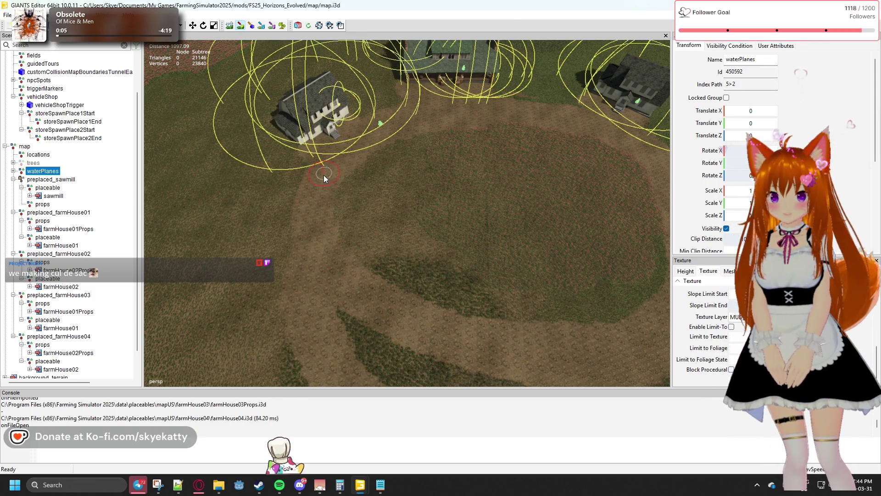
mouse_move(323, 187)
mouse_down()
mouse_move(313, 222)
mouse_move(326, 173)
mouse_move(310, 238)
mouse_move(312, 308)
mouse_up()
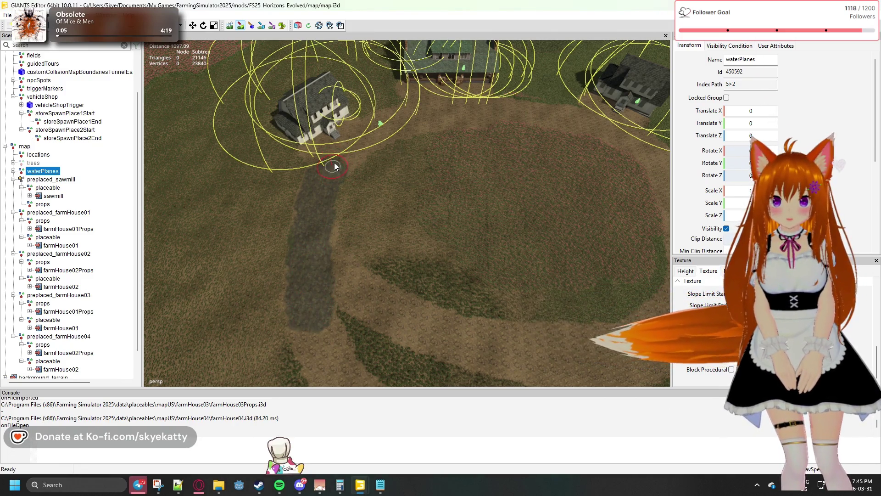
Extend dark mud from the farmhouse steps along the path and down the field loop.
drag(340, 157, 349, 151)
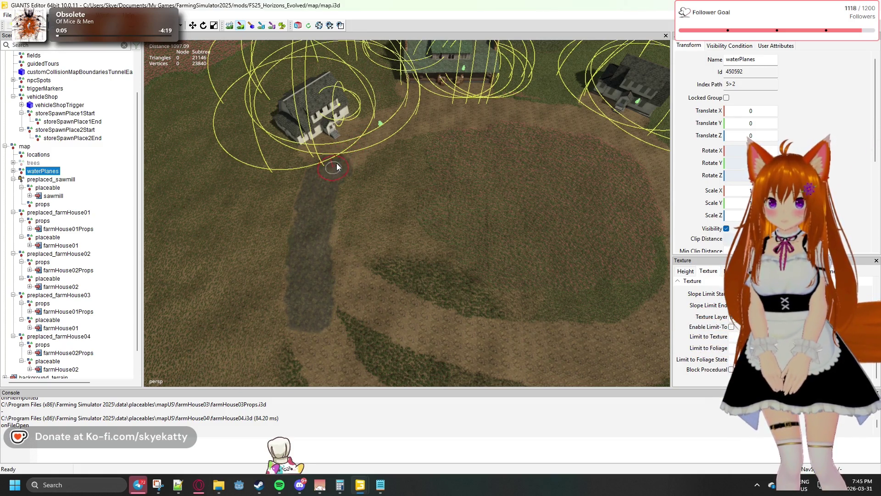
mouse_move(376, 134)
mouse_down()
mouse_move(466, 114)
mouse_move(563, 117)
mouse_up()
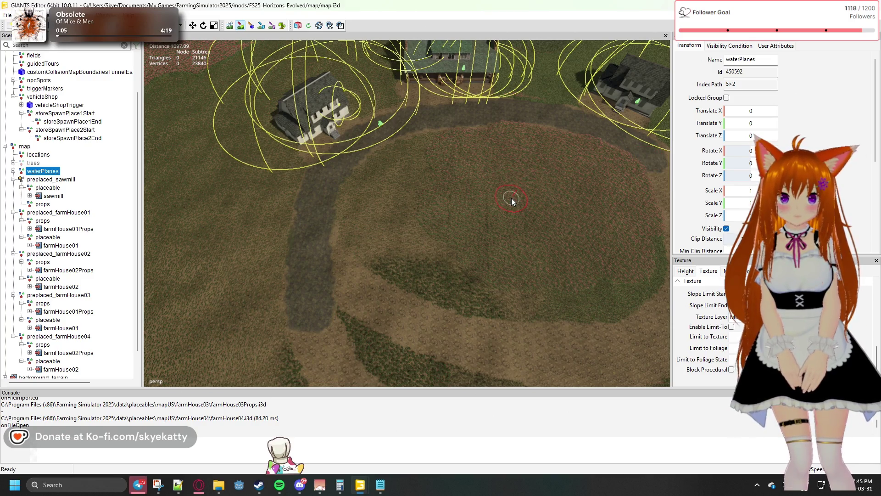
key(s)
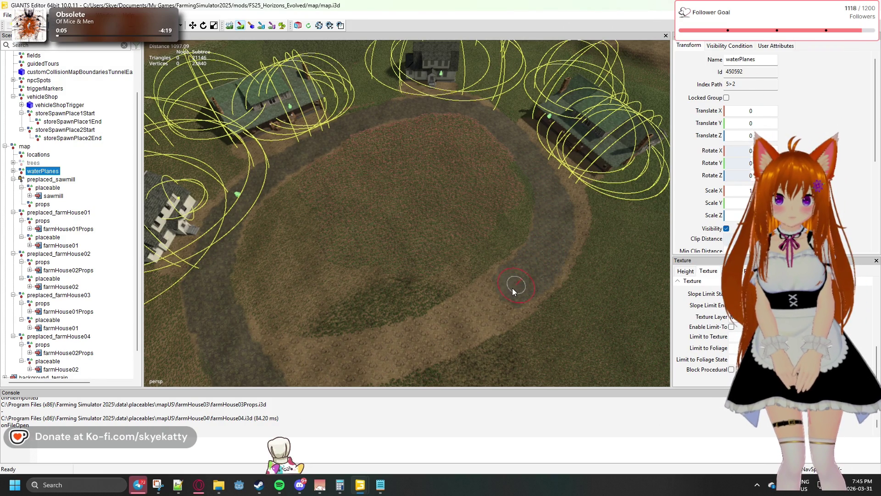
drag(496, 303, 425, 340)
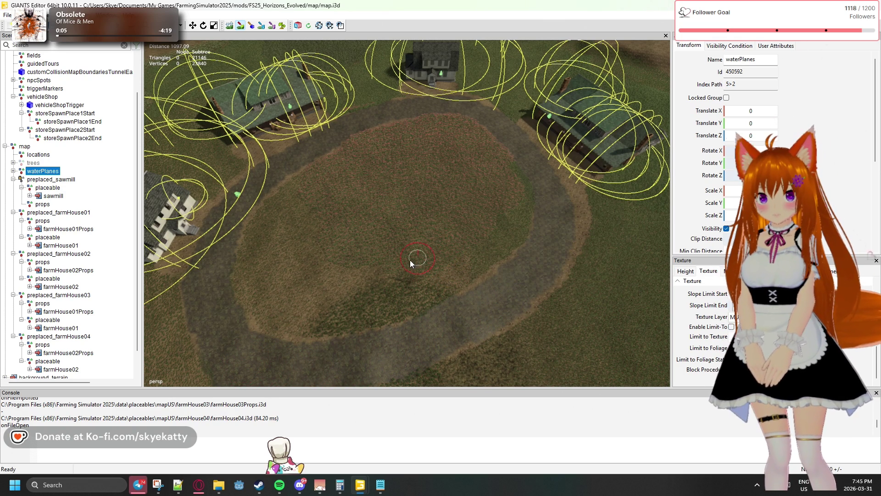
Fill the path gap with mud and paint the road further down over the sand.
scroll(255, 291, up, 5)
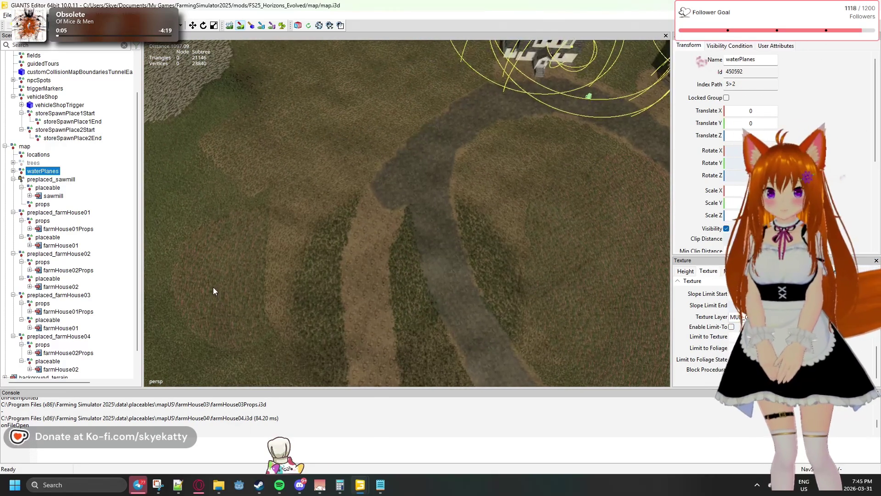
click(213, 287)
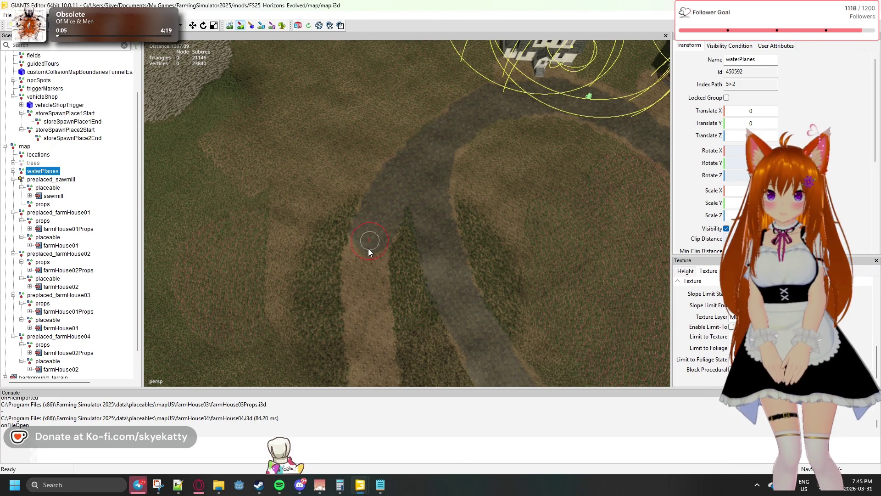
drag(364, 299, 366, 315)
mouse_move(420, 157)
mouse_down()
mouse_move(554, 128)
mouse_move(428, 227)
mouse_move(439, 179)
mouse_up()
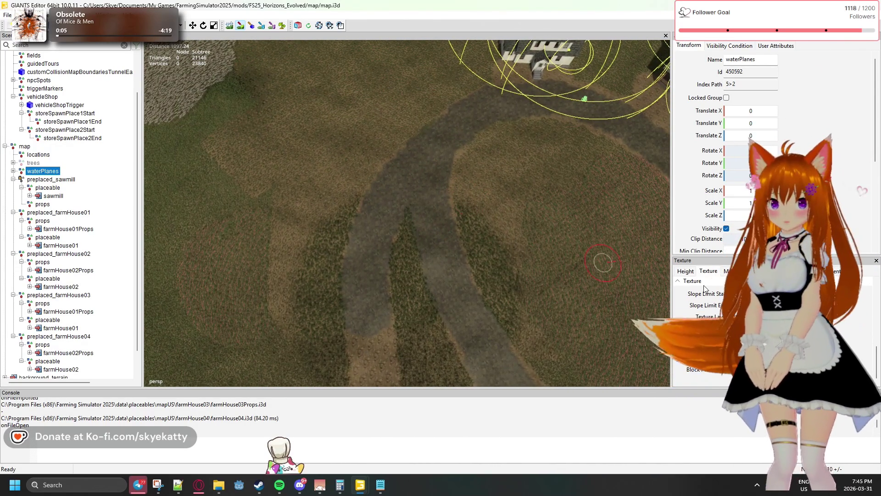
click(736, 317)
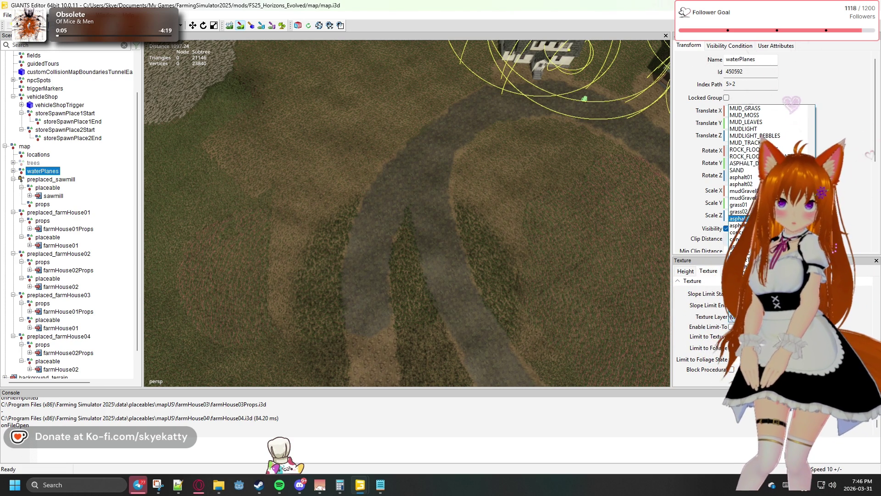
Try a light mudGravel streak on the terrain, then undo it.
click(740, 190)
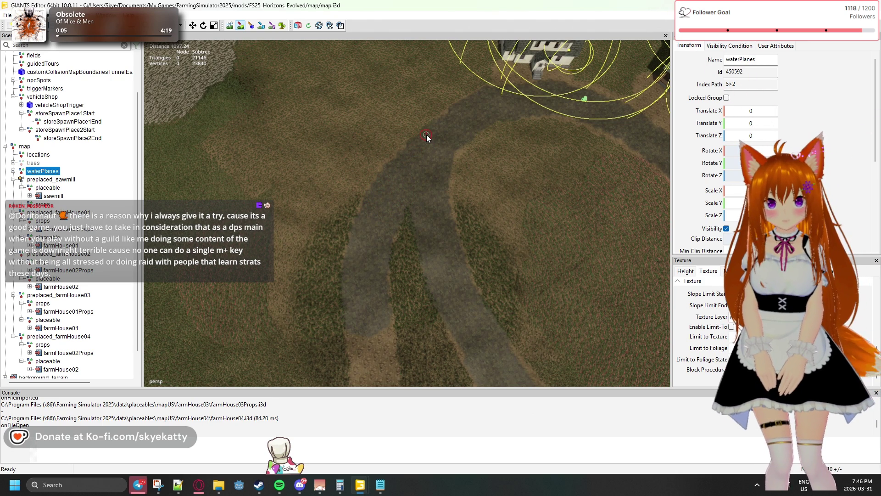
drag(427, 138, 462, 114)
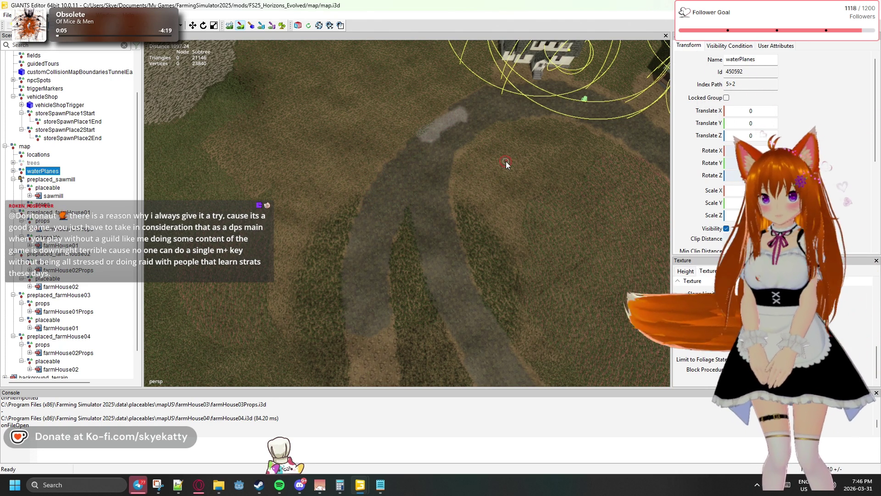
key(ctrl+z)
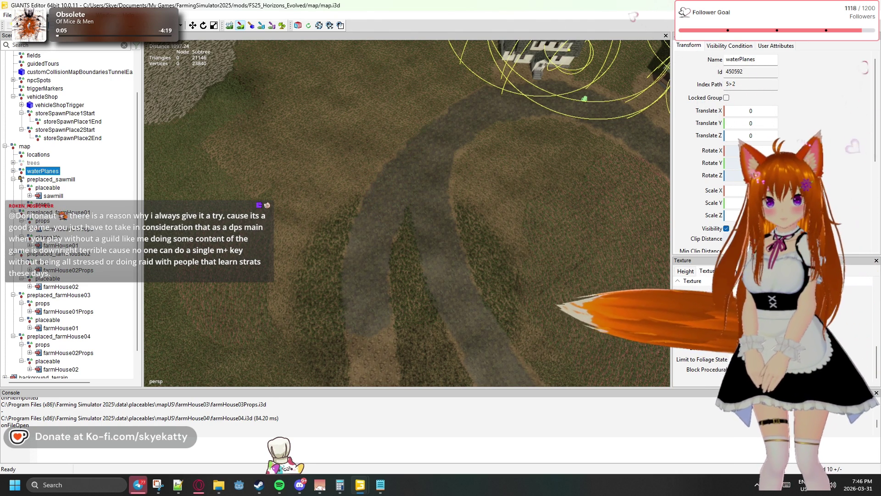
Switch back to a MUD layer and paint darker mud along the right path branch.
click(780, 281)
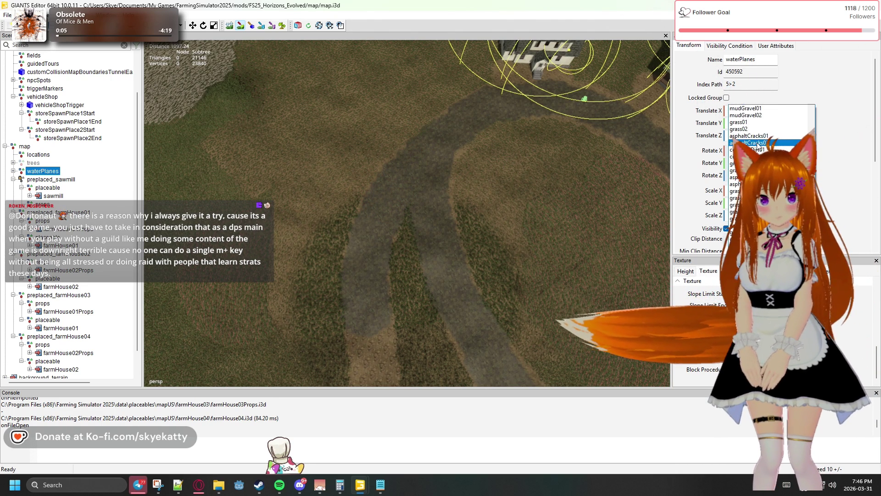
scroll(771, 156, up, 2)
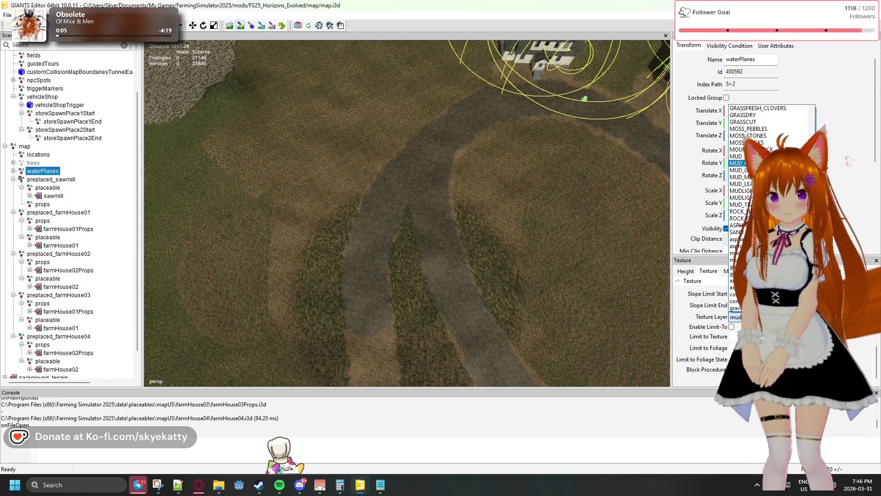
click(739, 163)
drag(411, 152, 427, 137)
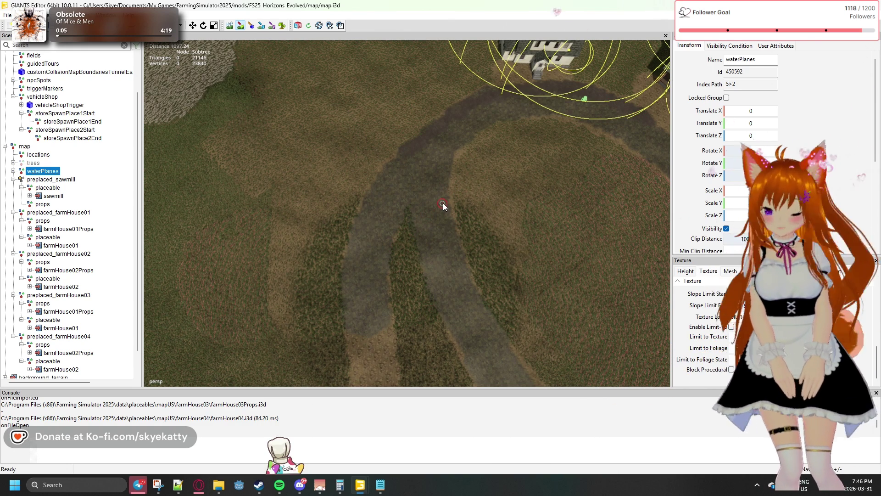
mouse_move(448, 199)
mouse_down()
mouse_move(512, 172)
mouse_move(490, 215)
mouse_move(541, 191)
mouse_move(606, 182)
mouse_move(466, 147)
mouse_up()
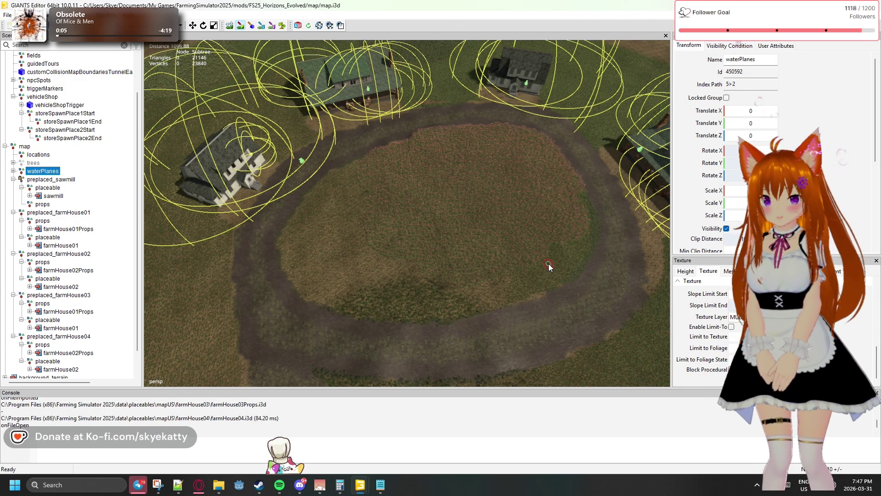
Zoom in on the path fork and undo the two latest dark mud patches.
scroll(395, 299, up, 5)
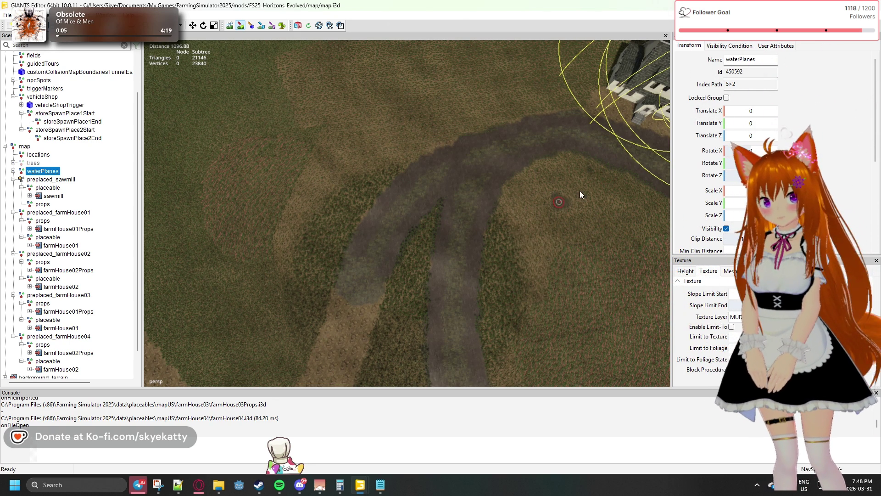
key(ctrl+z)
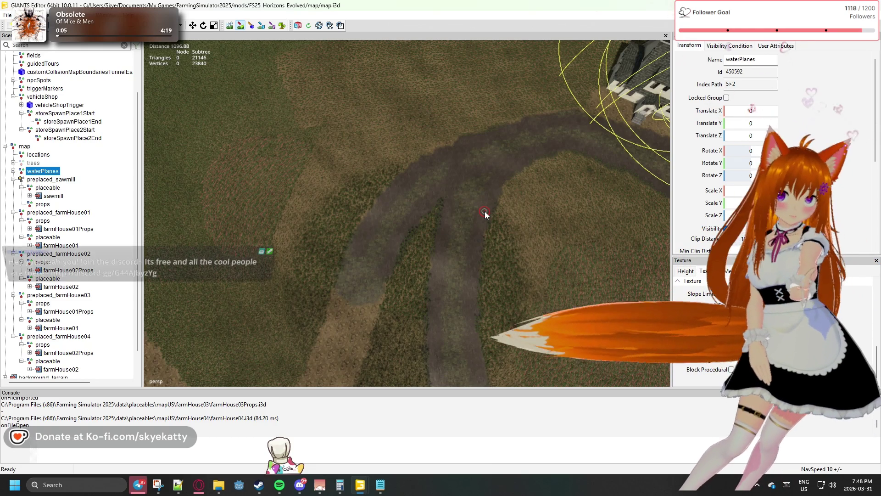
Pick a different mud texture layer and paint dark mud over the brown road.
click(780, 317)
click(758, 115)
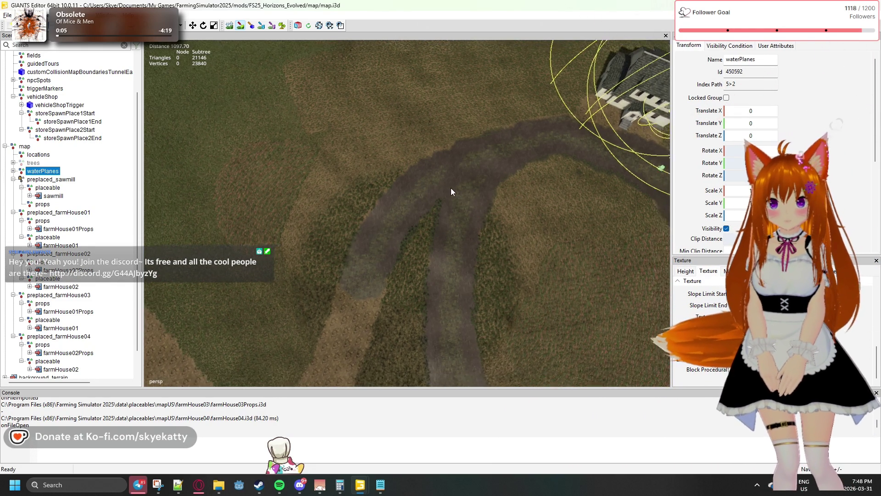
mouse_move(461, 157)
mouse_down()
mouse_move(194, 147)
mouse_move(285, 148)
mouse_move(356, 110)
mouse_move(274, 99)
mouse_move(243, 108)
mouse_move(219, 157)
mouse_up()
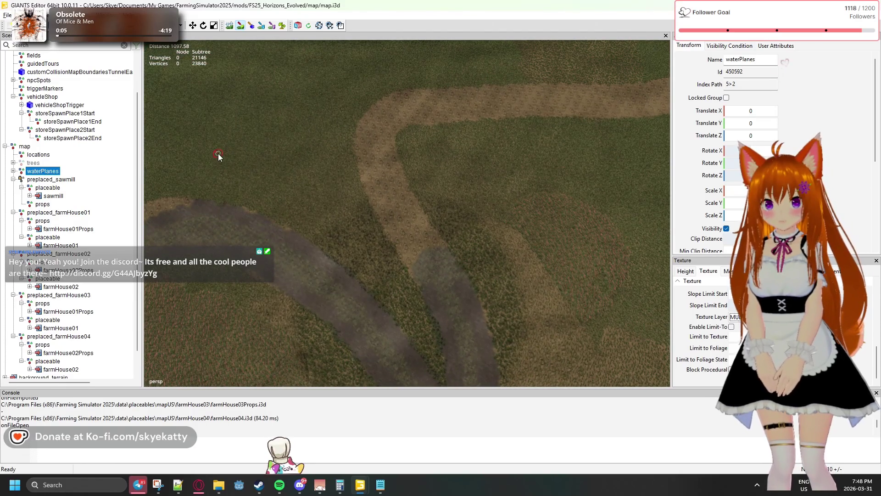
scroll(419, 246, up, 3)
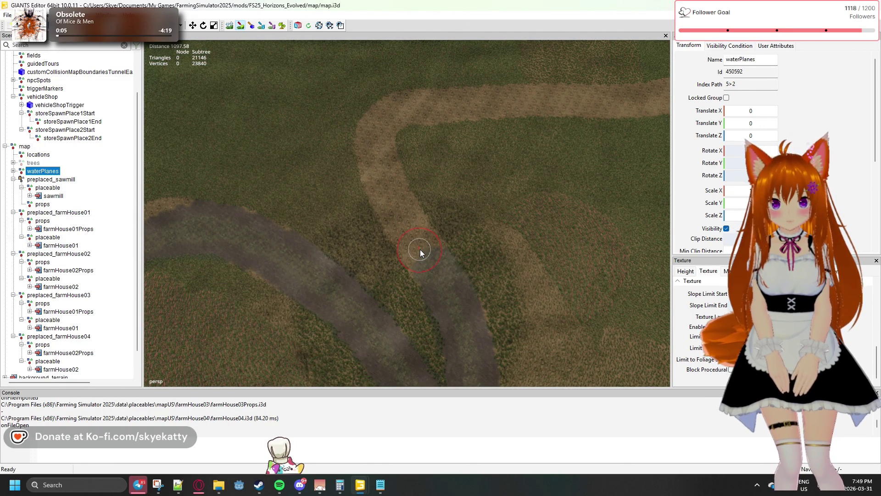
mouse_move(421, 251)
mouse_down()
mouse_move(378, 154)
mouse_move(380, 132)
mouse_move(399, 111)
mouse_move(608, 101)
mouse_move(149, 239)
mouse_move(507, 118)
mouse_move(273, 299)
mouse_move(385, 156)
mouse_move(413, 230)
mouse_up()
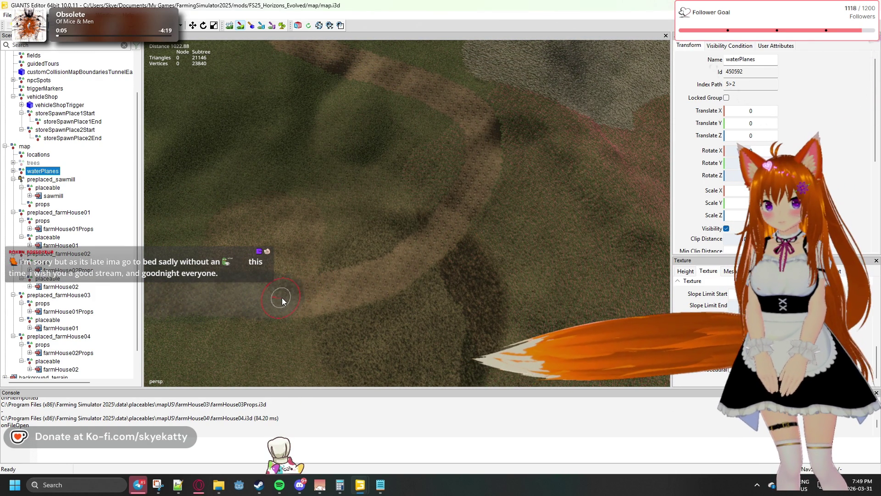
Paint grey mud along the winding dirt path toward the sheds.
mouse_move(299, 299)
mouse_down()
mouse_move(396, 270)
mouse_move(448, 229)
mouse_move(477, 179)
mouse_move(480, 132)
mouse_move(463, 105)
mouse_move(338, 61)
mouse_move(527, 360)
mouse_move(436, 190)
mouse_move(541, 356)
mouse_move(526, 302)
mouse_move(514, 326)
mouse_move(507, 241)
mouse_move(537, 297)
mouse_up()
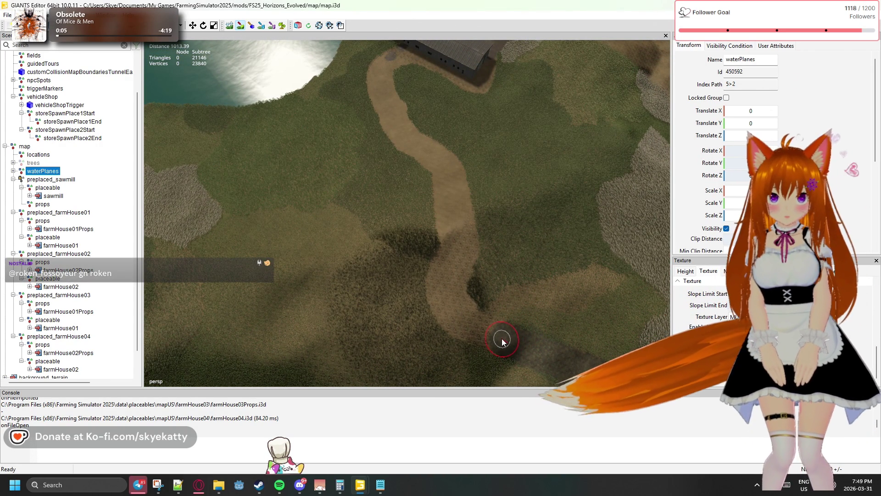
mouse_move(505, 340)
mouse_down()
mouse_move(455, 309)
mouse_move(455, 228)
mouse_move(442, 165)
mouse_move(425, 142)
mouse_move(444, 151)
mouse_move(431, 154)
mouse_up()
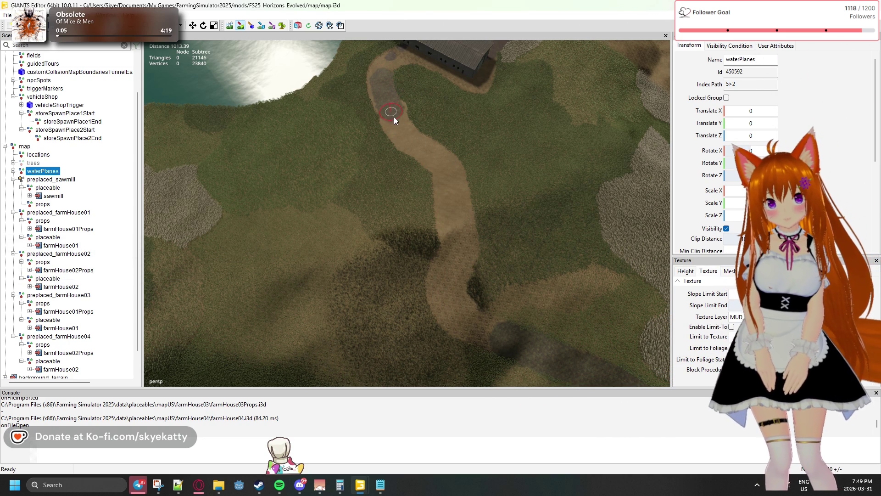
mouse_move(428, 157)
mouse_down()
mouse_move(450, 200)
mouse_move(450, 296)
mouse_move(459, 319)
mouse_move(504, 337)
mouse_up()
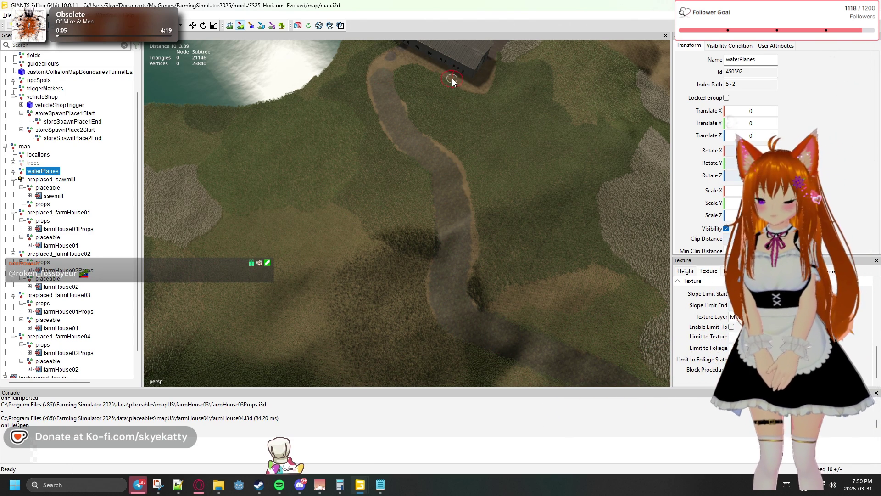
mouse_move(456, 125)
mouse_down()
mouse_move(458, 363)
mouse_move(453, 145)
mouse_move(475, 269)
mouse_move(467, 256)
mouse_up()
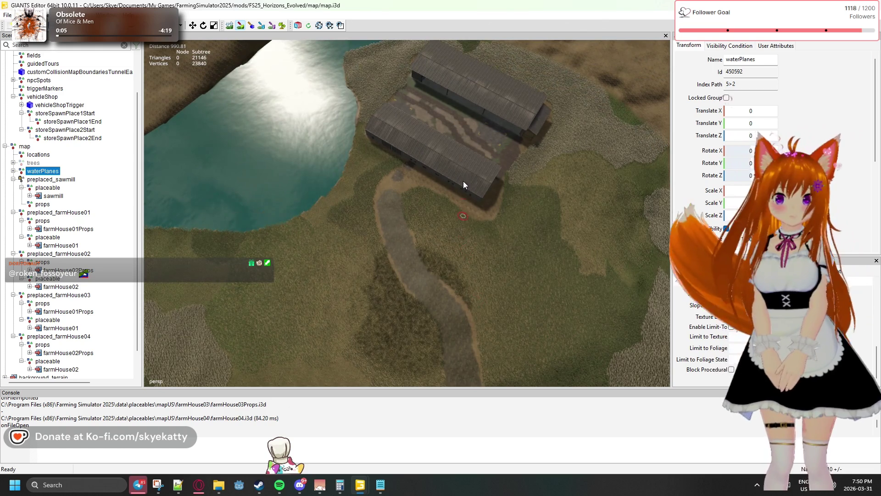
Orbit over the sheds and paint grey dirt up the path to the long shed.
mouse_move(464, 200)
mouse_down()
mouse_move(465, 130)
mouse_move(486, 325)
mouse_move(468, 274)
mouse_up()
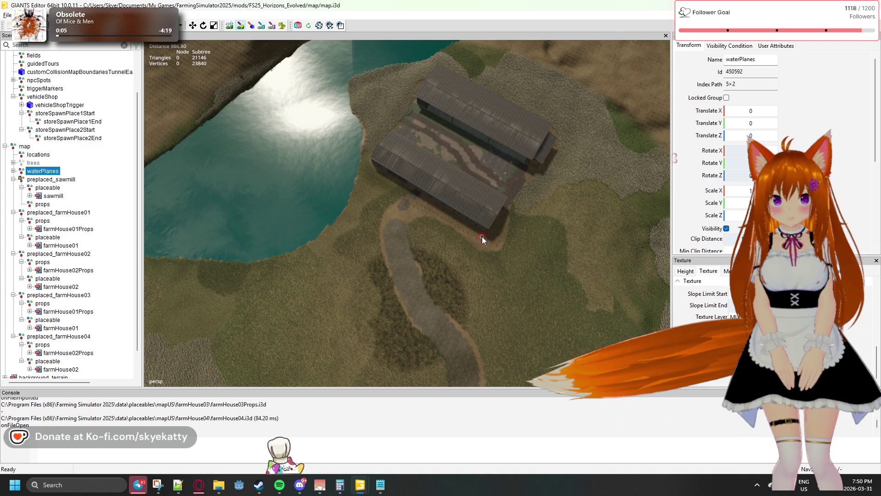
scroll(490, 257, up, 5)
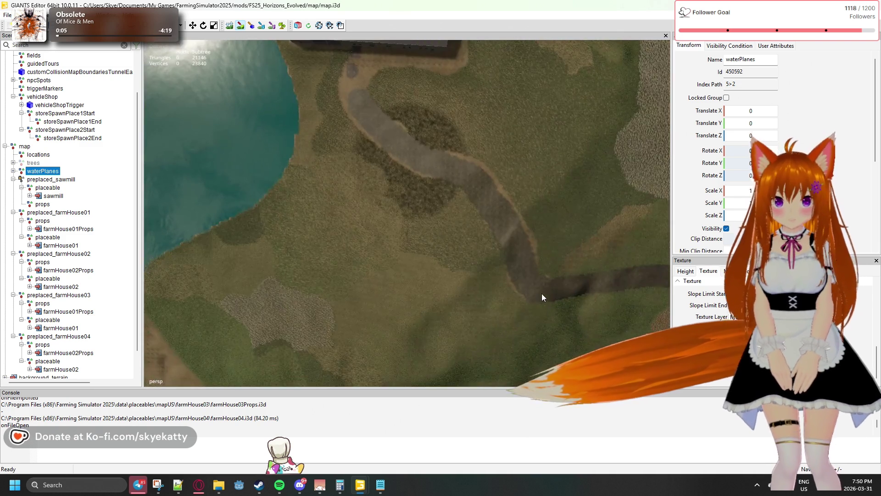
scroll(542, 297, down, 5)
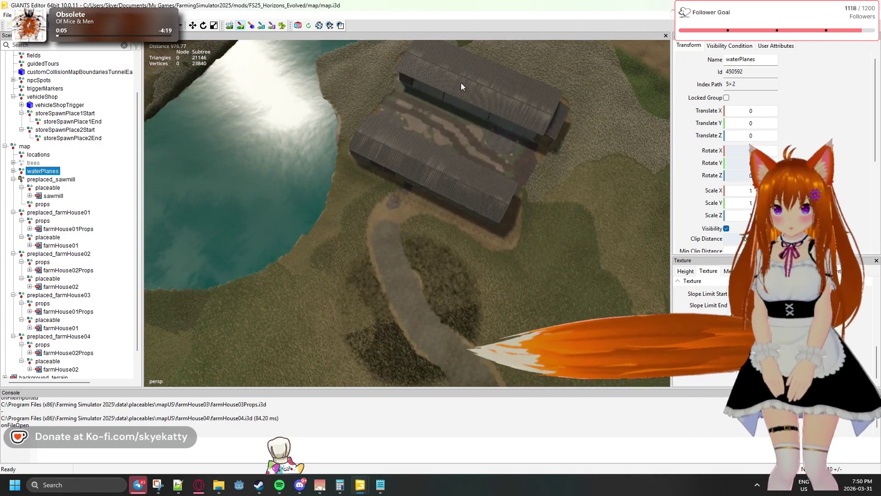
mouse_move(460, 83)
mouse_down()
mouse_move(494, 153)
mouse_move(450, 143)
mouse_move(481, 241)
mouse_move(381, 221)
mouse_move(435, 236)
mouse_move(353, 244)
mouse_up()
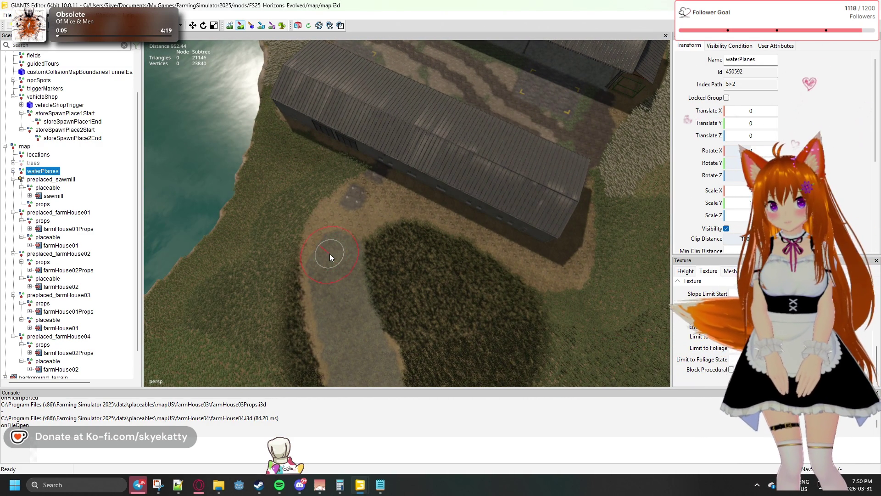
mouse_move(332, 248)
mouse_down()
mouse_move(368, 203)
mouse_move(449, 217)
mouse_up()
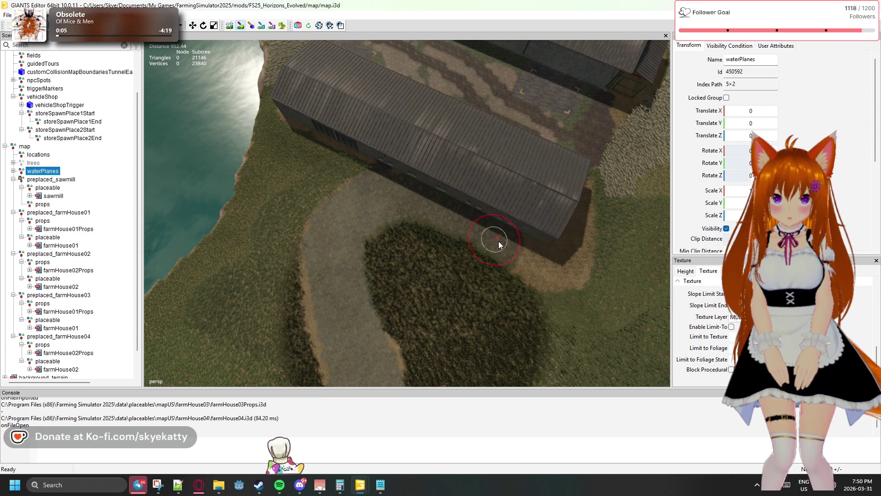
Darken the light strip beside the shed with grass.
mouse_move(520, 252)
mouse_down()
mouse_move(572, 256)
mouse_move(598, 195)
mouse_move(617, 186)
mouse_move(618, 227)
mouse_up()
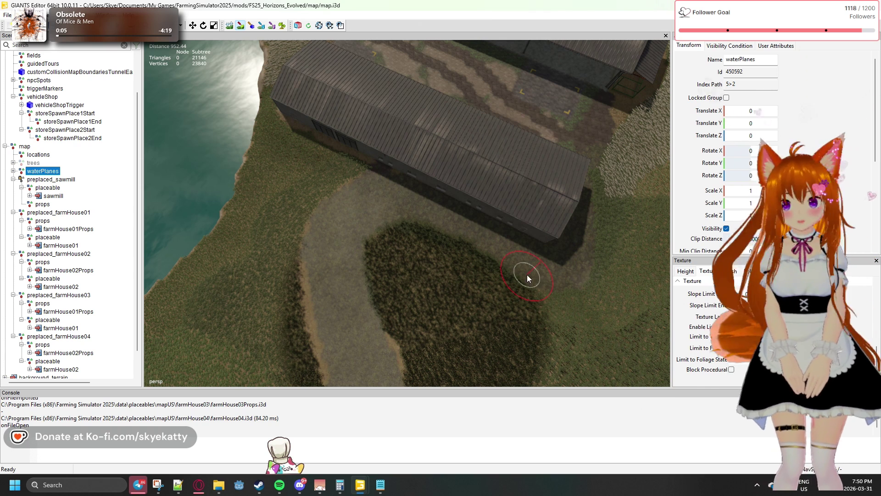
click(734, 297)
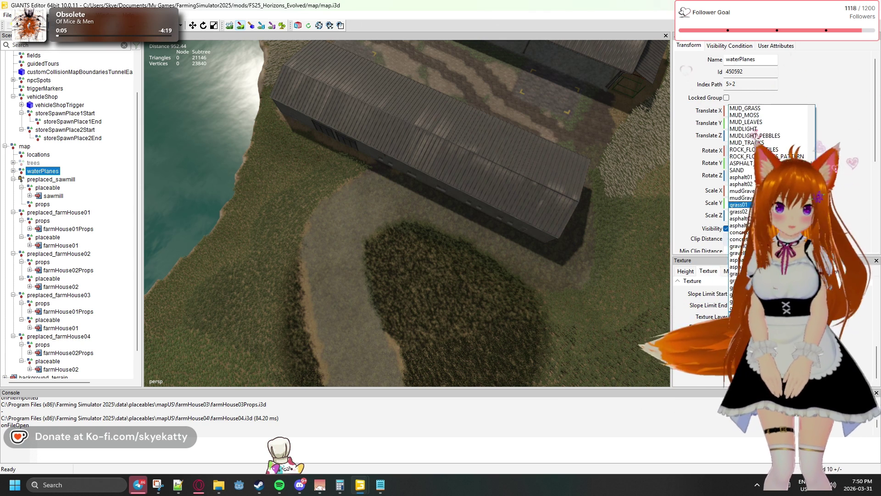
scroll(772, 126, up, 1)
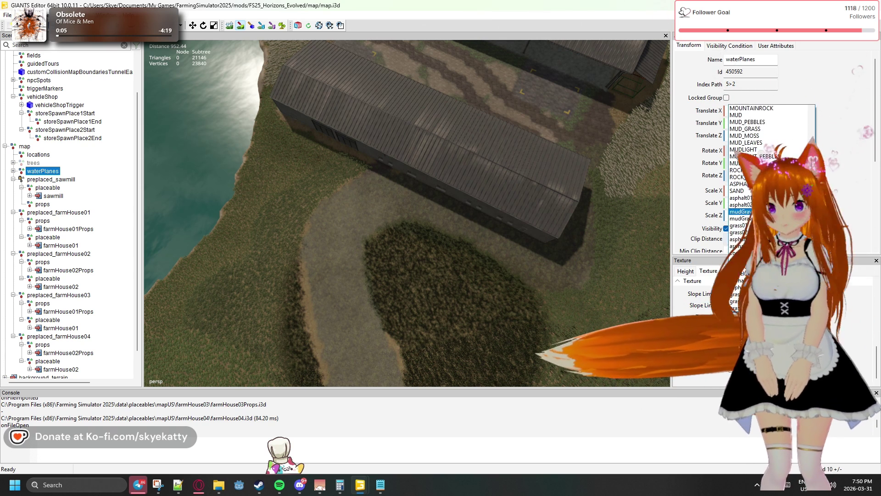
Switch to MUD_PEBBLES, shrink the brush radius, and paint a light pebble streak down the path.
click(772, 122)
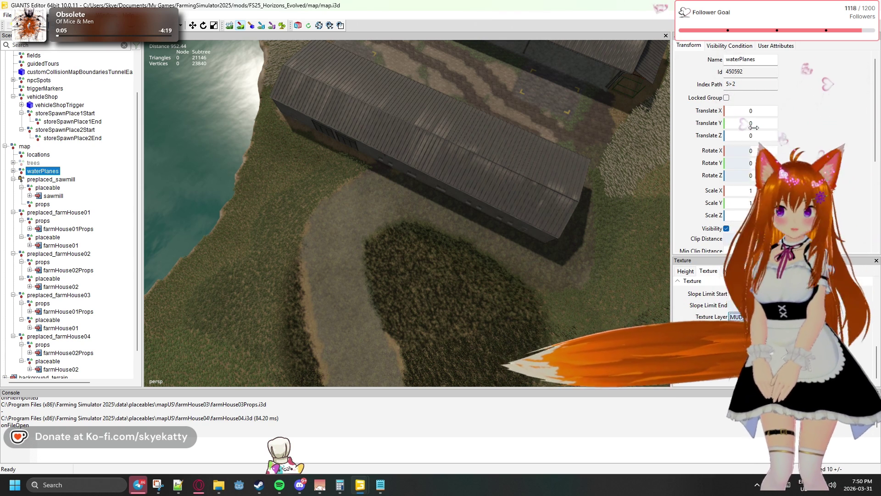
scroll(324, 221, down, 5)
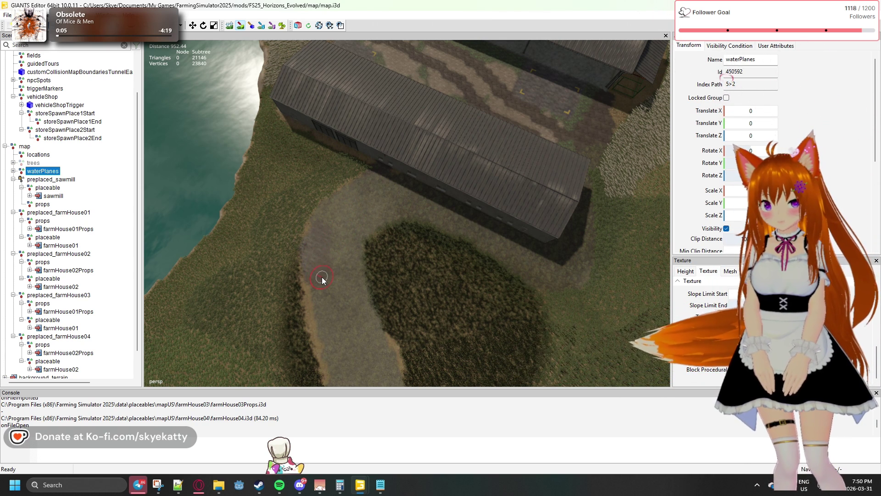
scroll(318, 274, down, 2)
mouse_move(315, 280)
mouse_down()
mouse_move(320, 321)
mouse_move(311, 265)
mouse_up()
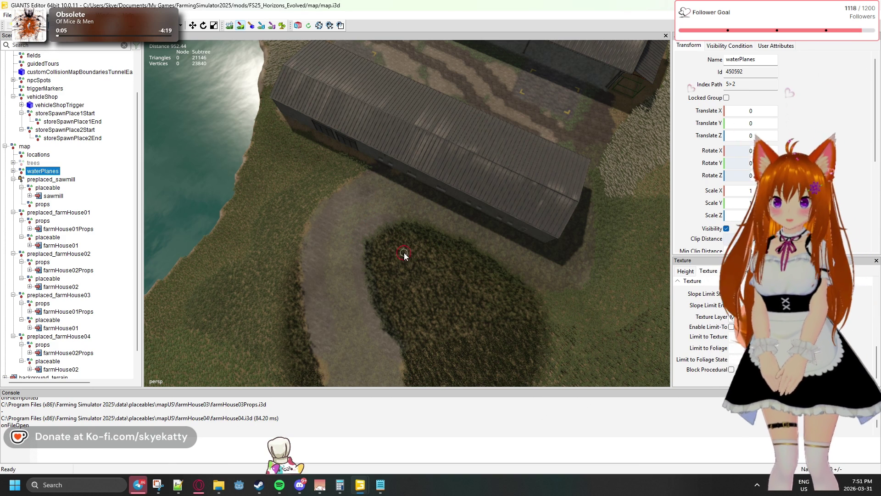
Swing and tilt the camera along the dirt road toward the domed greenhouses.
mouse_move(367, 259)
mouse_down()
mouse_move(39, 260)
mouse_move(138, 276)
mouse_up()
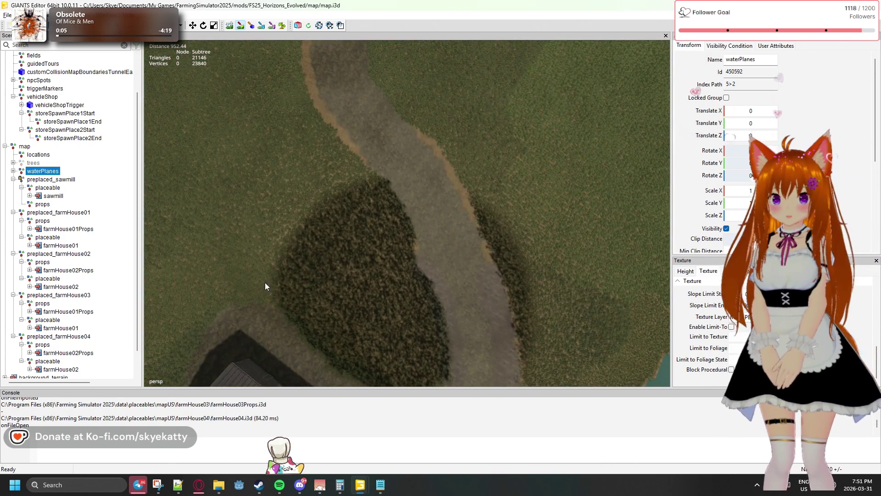
mouse_move(448, 244)
mouse_down()
mouse_move(311, 214)
mouse_move(282, 245)
mouse_move(321, 238)
mouse_move(285, 107)
mouse_move(355, 217)
mouse_move(314, 152)
mouse_move(353, 183)
mouse_move(325, 191)
mouse_move(319, 168)
mouse_move(393, 220)
mouse_move(403, 190)
mouse_move(436, 169)
mouse_up()
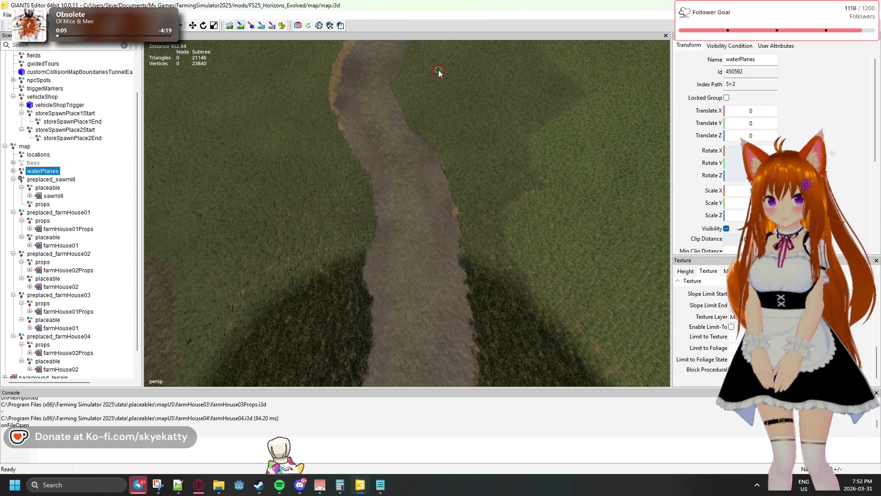
scroll(445, 175, up, 10)
drag(437, 162, 448, 30)
mouse_move(450, 142)
mouse_down()
mouse_move(453, 389)
mouse_move(428, 330)
mouse_move(433, 141)
mouse_move(477, 323)
mouse_move(492, 205)
mouse_move(514, 144)
mouse_up()
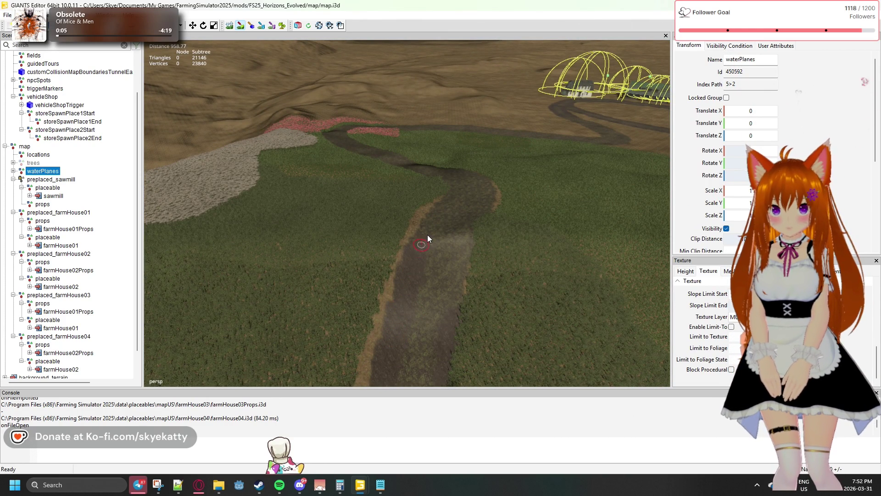
Paint a darker mud patch on the dirt road toward the domes, then swing the view to the grassy hill.
click(453, 188)
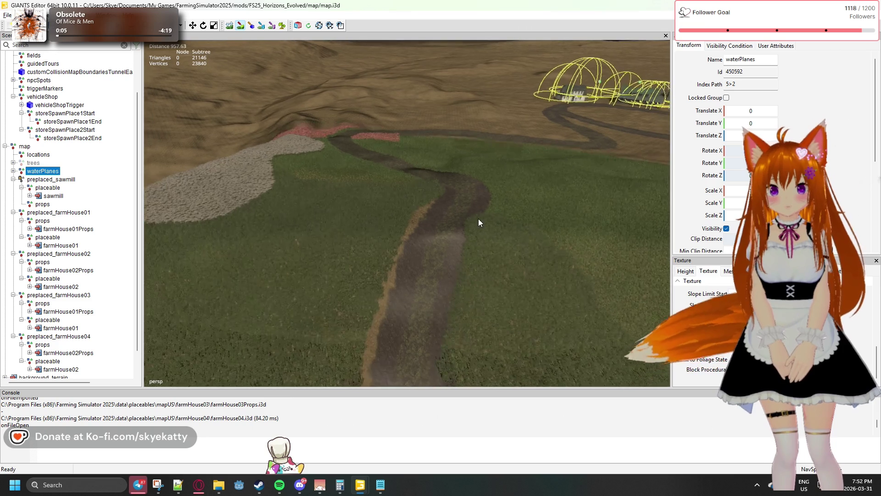
mouse_move(507, 161)
mouse_down()
mouse_move(333, 211)
mouse_move(312, 298)
mouse_move(431, 295)
mouse_move(404, 257)
mouse_move(507, 254)
mouse_move(454, 312)
mouse_move(334, 249)
mouse_move(492, 227)
mouse_move(300, 251)
mouse_move(390, 290)
mouse_move(285, 217)
mouse_move(280, 233)
mouse_move(403, 344)
mouse_move(411, 206)
mouse_move(417, 404)
mouse_move(439, 380)
mouse_move(444, 314)
mouse_move(461, 377)
mouse_move(455, 321)
mouse_move(445, 277)
mouse_move(441, 464)
mouse_move(435, 368)
mouse_move(456, 321)
mouse_move(477, 375)
mouse_move(502, 386)
mouse_move(456, 344)
mouse_move(384, 84)
mouse_up()
mouse_move(394, 155)
mouse_down()
mouse_move(411, 231)
mouse_move(401, 155)
mouse_up()
mouse_move(458, 212)
mouse_down()
mouse_move(444, 207)
mouse_move(417, 232)
mouse_move(372, 208)
mouse_move(434, 237)
mouse_move(417, 238)
mouse_move(425, 164)
mouse_move(465, 217)
mouse_move(495, 211)
mouse_up()
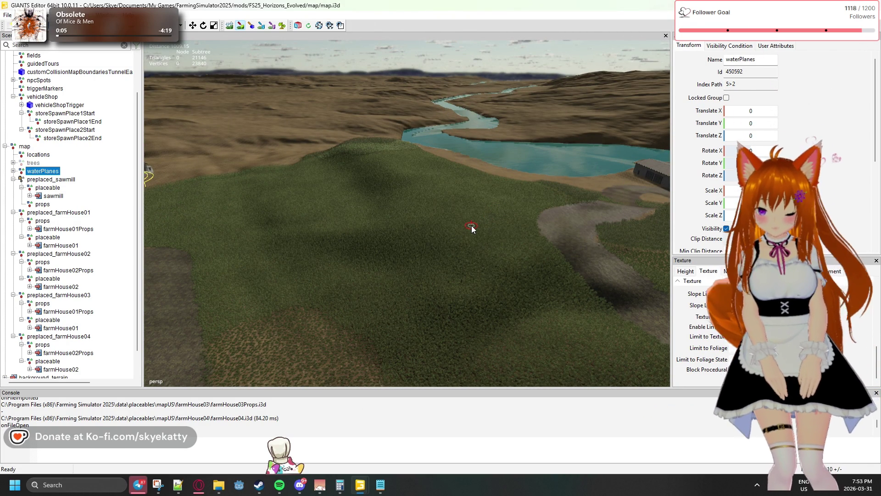
mouse_move(558, 238)
mouse_down()
mouse_move(453, 259)
mouse_move(234, 263)
mouse_move(243, 277)
mouse_up()
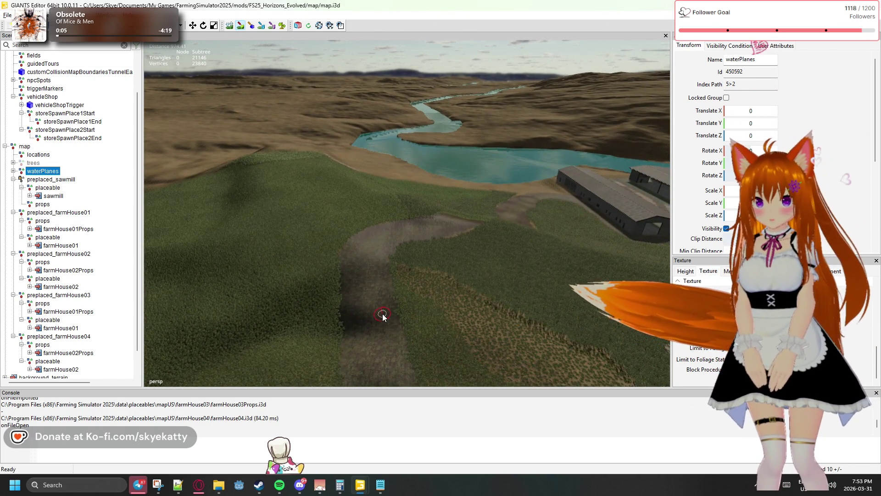
drag(382, 313, 436, 368)
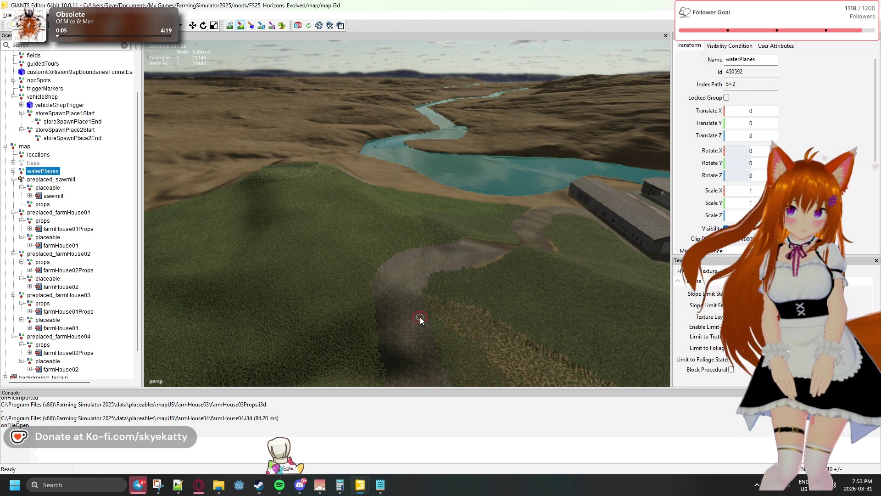
mouse_move(417, 321)
mouse_down()
mouse_move(417, 280)
mouse_move(415, 315)
mouse_up()
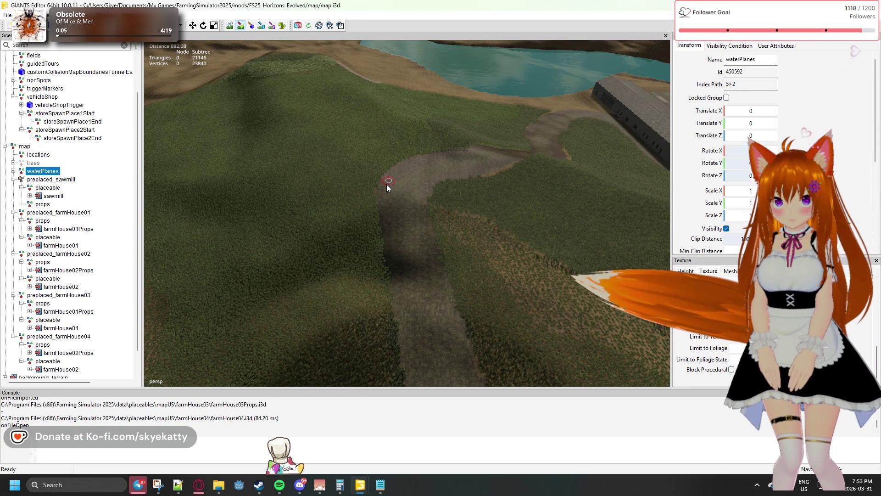
drag(386, 209, 398, 314)
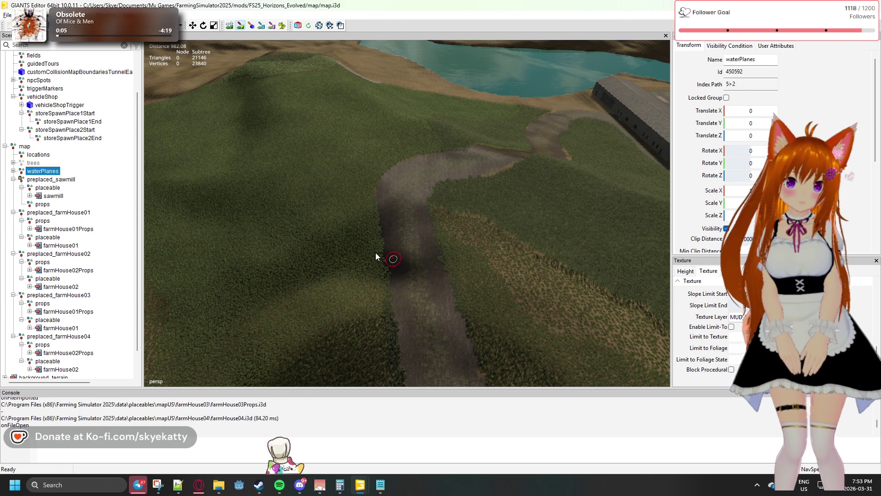
mouse_move(384, 247)
mouse_down()
mouse_move(507, 254)
mouse_move(560, 269)
mouse_move(536, 277)
mouse_move(453, 256)
mouse_move(469, 252)
mouse_move(439, 313)
mouse_move(315, 288)
mouse_move(589, 238)
mouse_move(414, 238)
mouse_move(544, 236)
mouse_move(468, 257)
mouse_move(617, 240)
mouse_move(390, 233)
mouse_move(448, 197)
mouse_move(507, 180)
mouse_move(499, 161)
mouse_move(403, 145)
mouse_move(416, 164)
mouse_up()
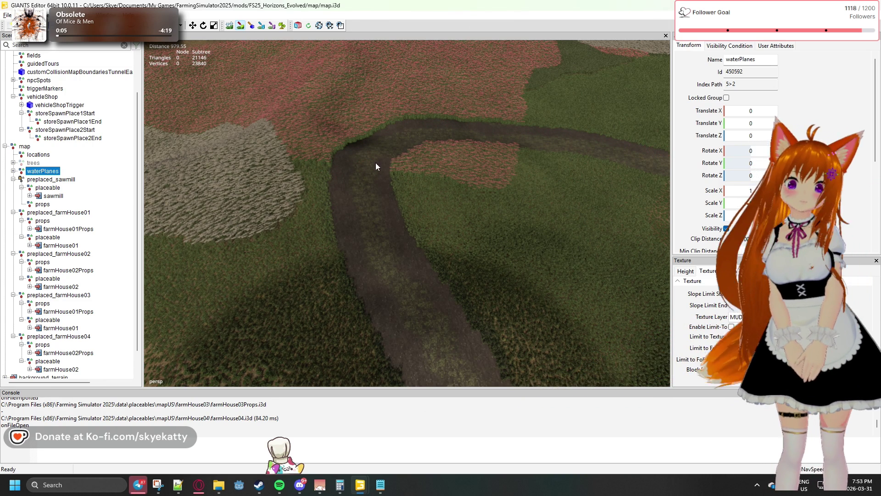
Enlarge the terrain paint brush radius and fly along the dirt path beside the red flower patch.
scroll(459, 165, up, 2)
mouse_move(354, 158)
mouse_down()
mouse_move(393, 108)
mouse_move(374, 296)
mouse_move(365, 204)
mouse_move(346, 239)
mouse_move(313, 208)
mouse_move(456, 197)
mouse_move(331, 277)
mouse_move(402, 252)
mouse_move(270, 271)
mouse_up()
mouse_move(346, 249)
mouse_down()
mouse_move(289, 284)
mouse_move(352, 233)
mouse_move(339, 233)
mouse_up()
scroll(339, 232, up, 2)
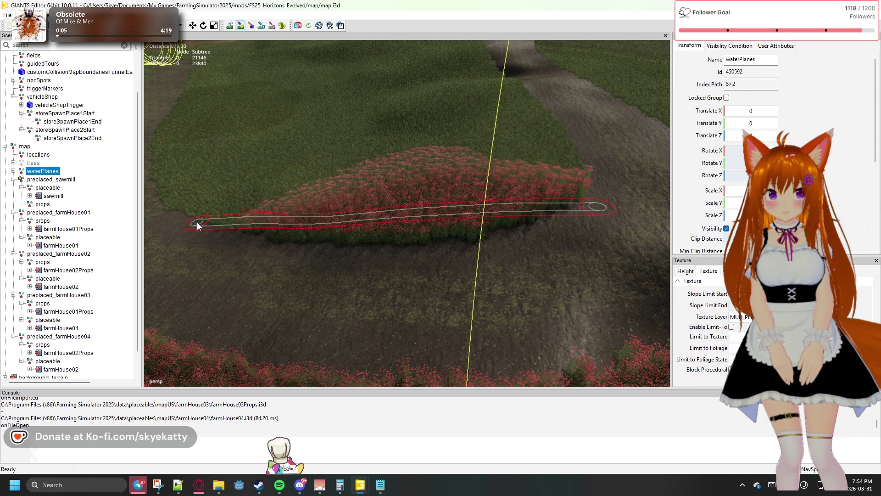
mouse_move(182, 225)
mouse_down()
mouse_move(564, 296)
mouse_move(476, 267)
mouse_up()
mouse_move(333, 262)
mouse_down()
mouse_move(274, 254)
mouse_move(256, 220)
mouse_move(265, 194)
mouse_move(311, 214)
mouse_move(330, 180)
mouse_move(324, 191)
mouse_move(382, 216)
mouse_move(335, 188)
mouse_move(356, 233)
mouse_up()
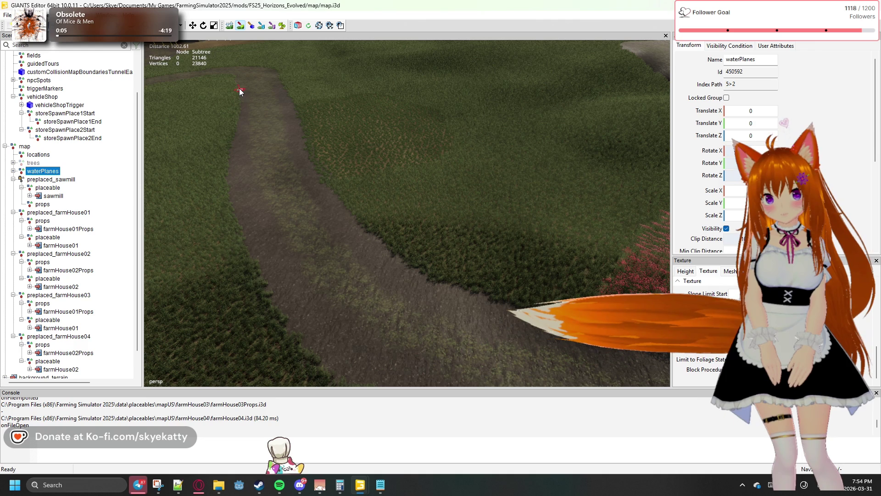
mouse_move(298, 111)
mouse_down()
mouse_move(409, 313)
mouse_move(430, 376)
mouse_move(349, 265)
mouse_up()
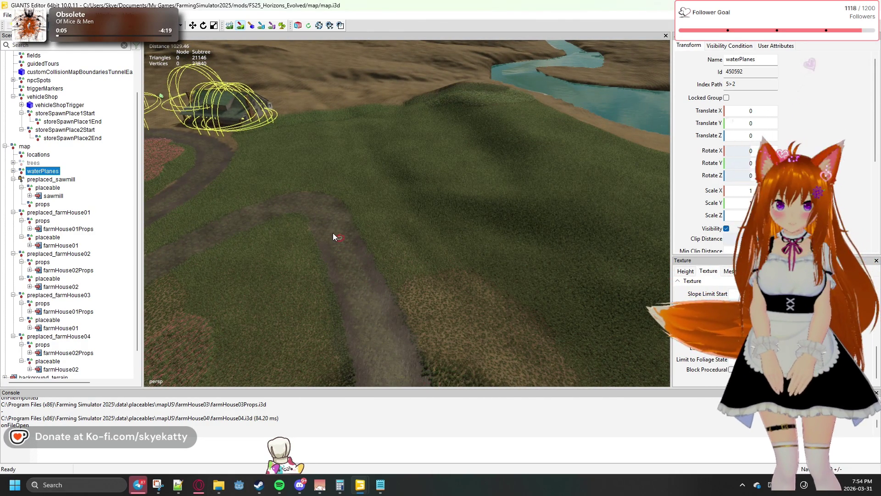
mouse_move(356, 235)
mouse_down()
mouse_move(325, 246)
mouse_move(360, 151)
mouse_move(340, 228)
mouse_move(311, 136)
mouse_up()
mouse_move(295, 175)
mouse_down()
mouse_move(274, 176)
mouse_move(398, 214)
mouse_move(425, 142)
mouse_move(477, 170)
mouse_move(478, 186)
mouse_move(413, 248)
mouse_move(396, 251)
mouse_move(524, 222)
mouse_move(550, 225)
mouse_move(533, 204)
mouse_up()
mouse_move(581, 271)
mouse_down()
mouse_move(559, 232)
mouse_move(564, 256)
mouse_up()
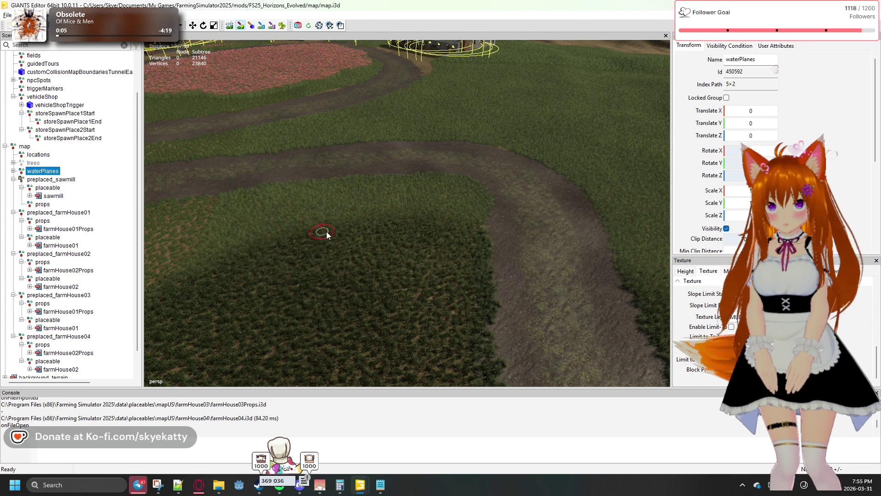
Zoom in on the dirt road beside the pink field and crops, and bring up the Texture Layer list.
scroll(252, 235, down, 3)
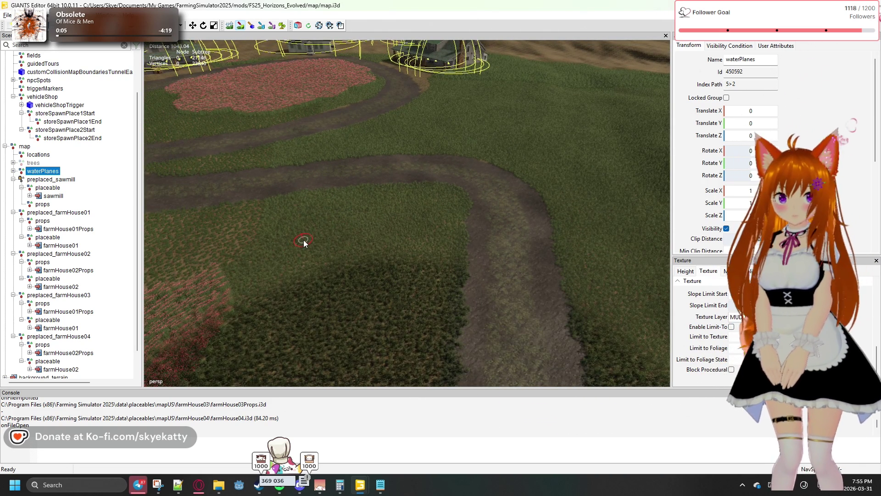
mouse_move(359, 229)
mouse_down()
mouse_move(291, 234)
mouse_move(336, 223)
mouse_up()
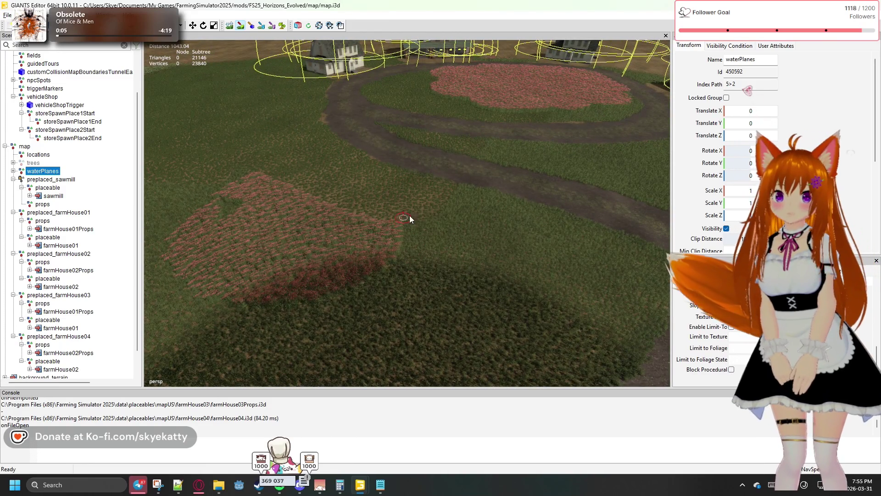
mouse_move(443, 192)
mouse_down()
mouse_move(443, 120)
mouse_move(464, 234)
mouse_move(476, 118)
mouse_move(463, 206)
mouse_move(433, 291)
mouse_move(435, 236)
mouse_move(422, 260)
mouse_move(434, 209)
mouse_move(446, 208)
mouse_move(412, 268)
mouse_up()
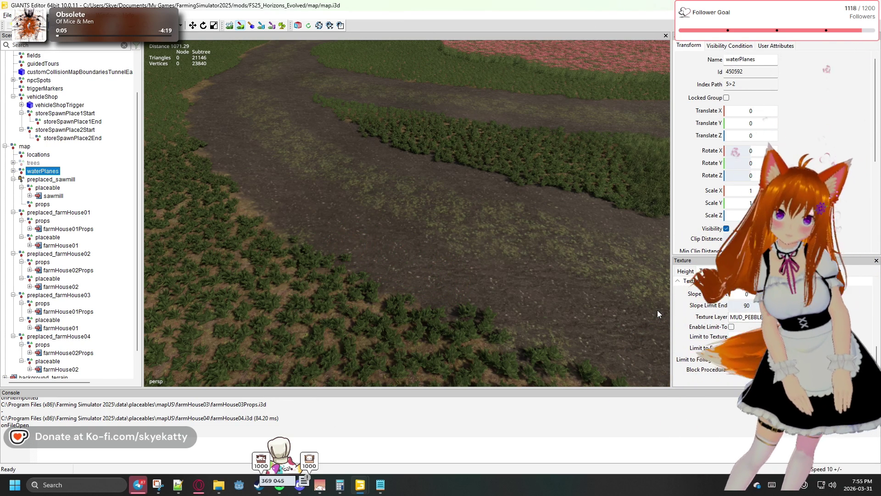
click(746, 316)
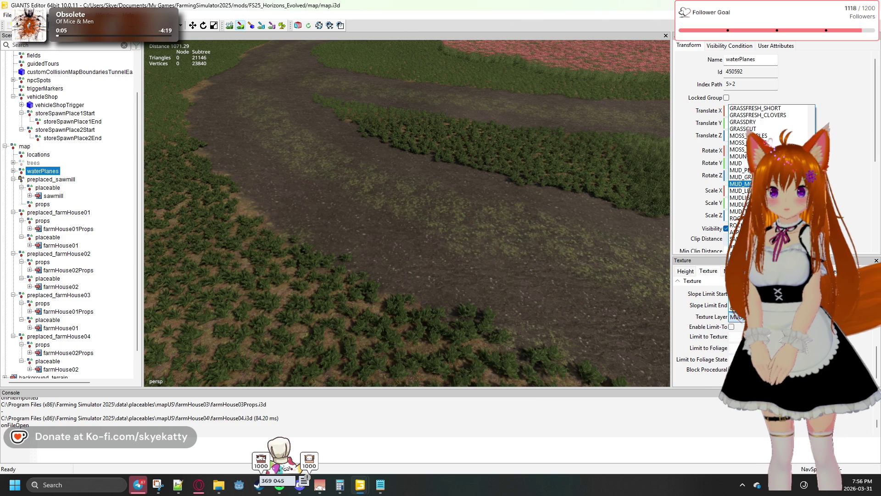
Switch to a grassy mud texture layer and paint green streaks across the dirt path near the farmhouses.
click(740, 184)
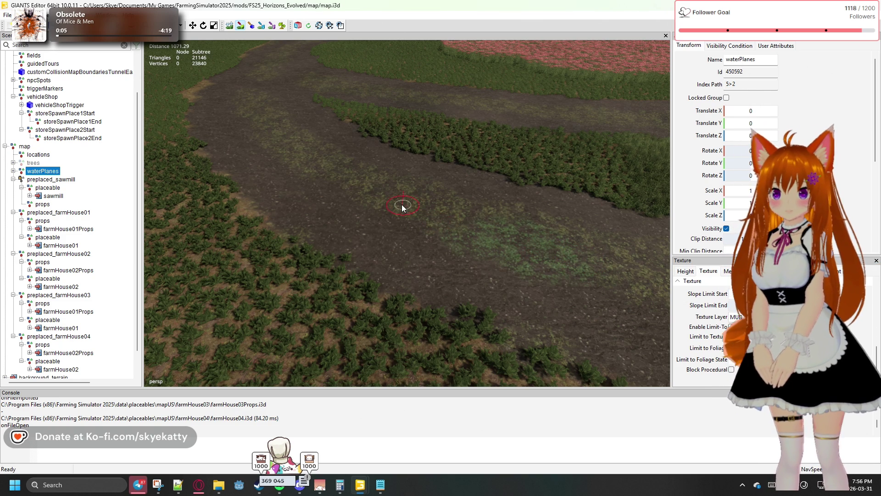
mouse_move(307, 164)
mouse_down()
mouse_move(279, 143)
mouse_move(273, 123)
mouse_move(421, 202)
mouse_up()
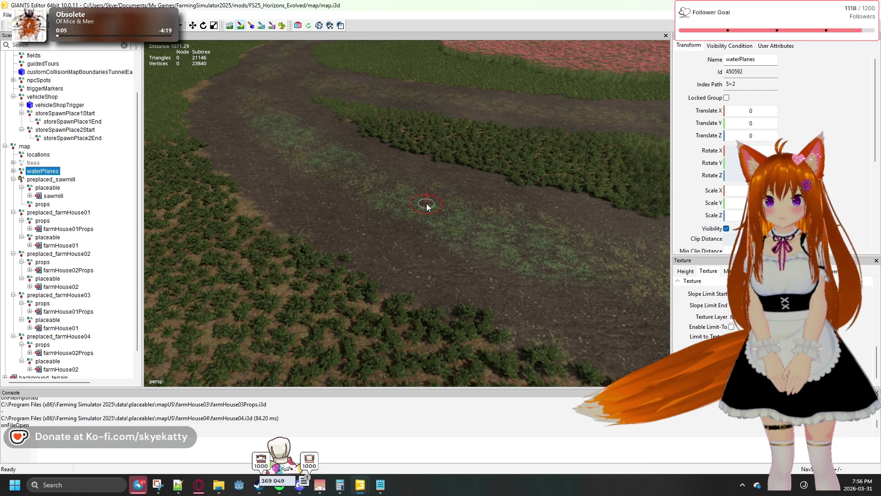
mouse_move(479, 153)
mouse_down()
mouse_move(420, 316)
mouse_move(373, 272)
mouse_move(430, 274)
mouse_move(417, 274)
mouse_up()
drag(206, 239, 247, 257)
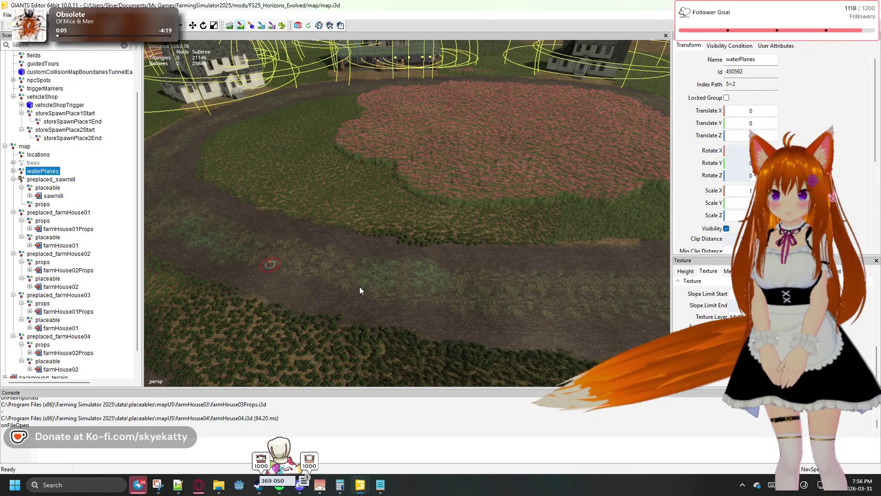
Paint grassy mud along the road edges curving past the farmhouses, viewing them from several angles.
mouse_move(539, 283)
mouse_down()
mouse_move(361, 280)
mouse_move(314, 294)
mouse_move(323, 283)
mouse_up()
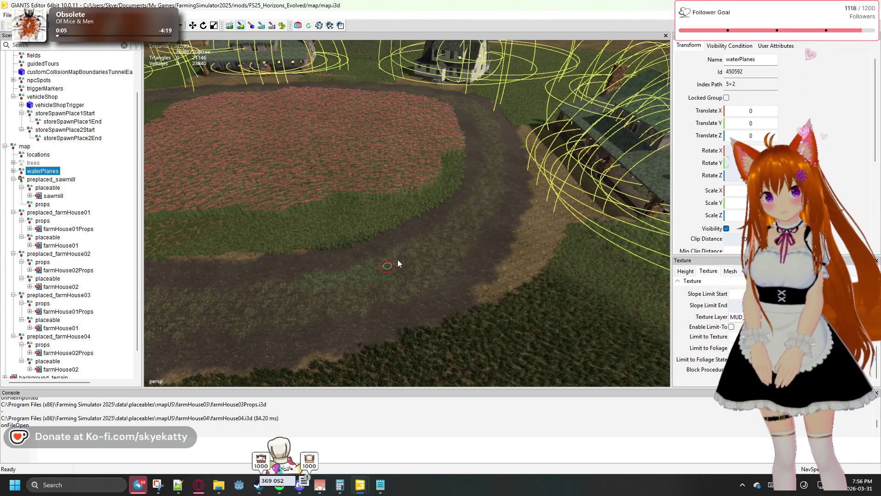
drag(444, 262, 442, 274)
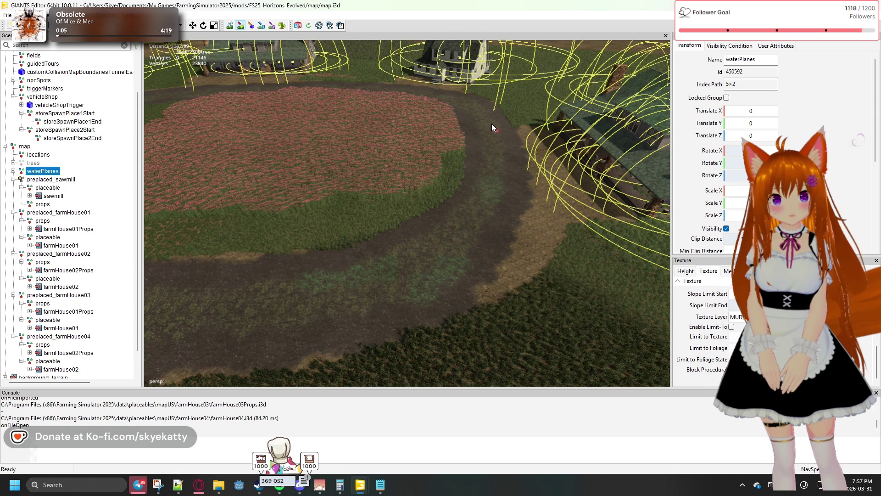
mouse_move(468, 148)
mouse_down()
mouse_move(522, 356)
mouse_move(431, 238)
mouse_move(480, 312)
mouse_move(521, 296)
mouse_up()
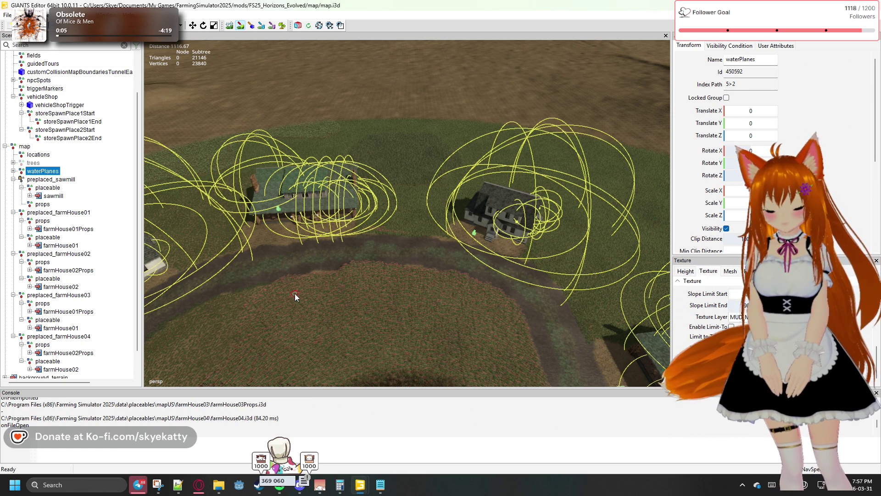
mouse_move(291, 286)
mouse_down()
mouse_move(145, 299)
mouse_move(429, 262)
mouse_up()
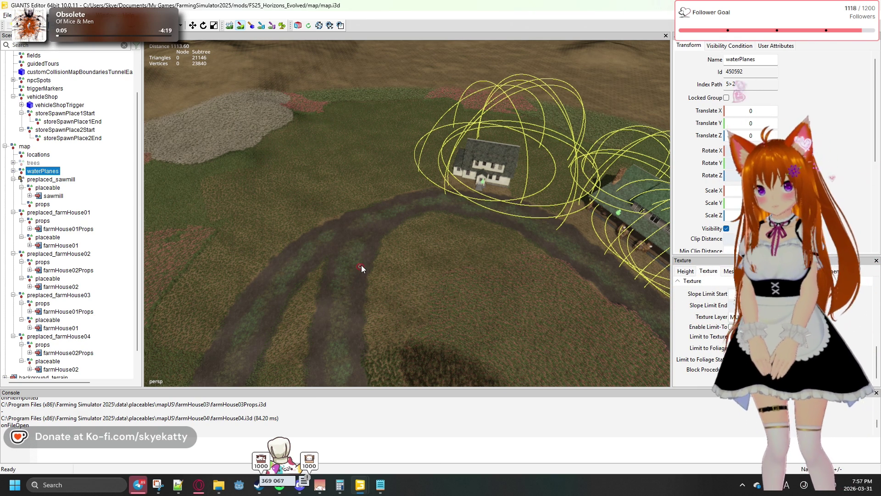
mouse_move(374, 242)
mouse_down()
mouse_move(207, 269)
mouse_move(201, 239)
mouse_move(496, 304)
mouse_up()
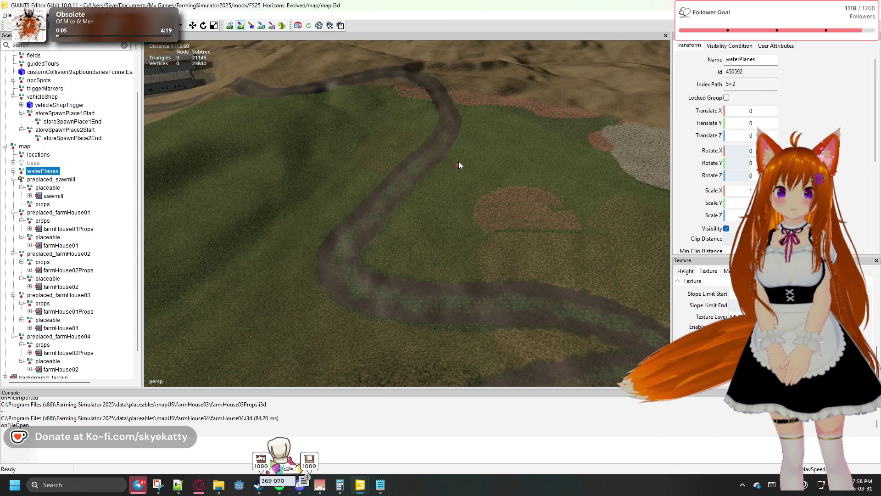
Survey the grassy-edged mud path from the sheds across the field and show the terrain texture list.
scroll(458, 147, down, 1)
mouse_move(458, 147)
mouse_down()
mouse_move(452, 309)
mouse_move(460, 340)
mouse_up()
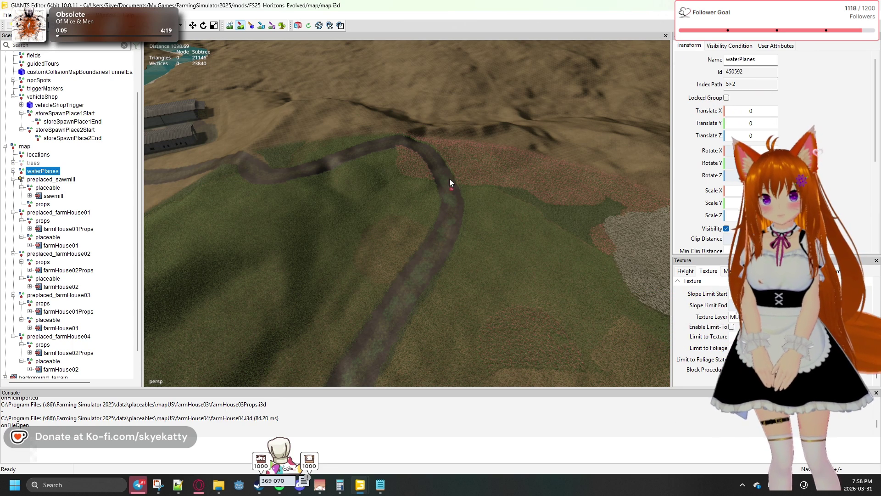
mouse_move(443, 163)
mouse_down()
mouse_move(496, 364)
mouse_move(448, 210)
mouse_move(474, 288)
mouse_move(440, 104)
mouse_move(474, 265)
mouse_up()
drag(417, 78, 471, 208)
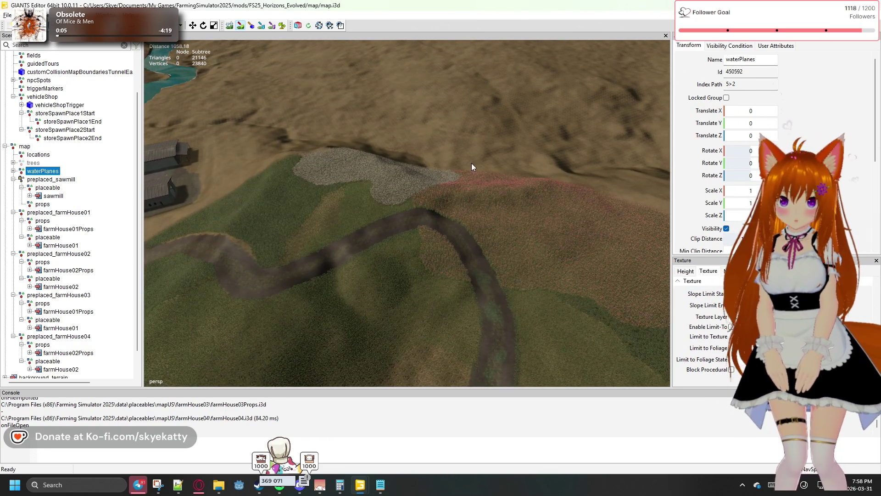
drag(461, 146, 506, 258)
drag(490, 216, 490, 295)
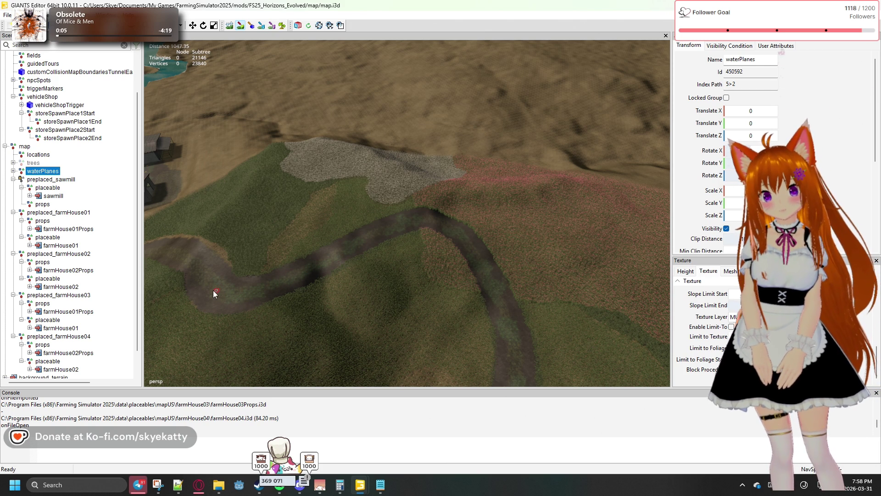
mouse_move(245, 255)
mouse_down()
mouse_move(261, 264)
mouse_move(260, 250)
mouse_move(307, 287)
mouse_up()
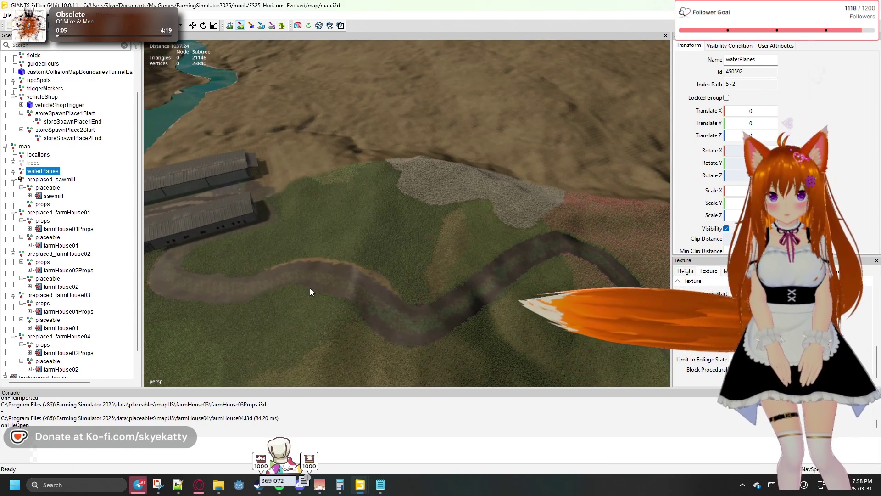
mouse_move(493, 336)
mouse_down()
mouse_move(343, 307)
mouse_move(503, 342)
mouse_up()
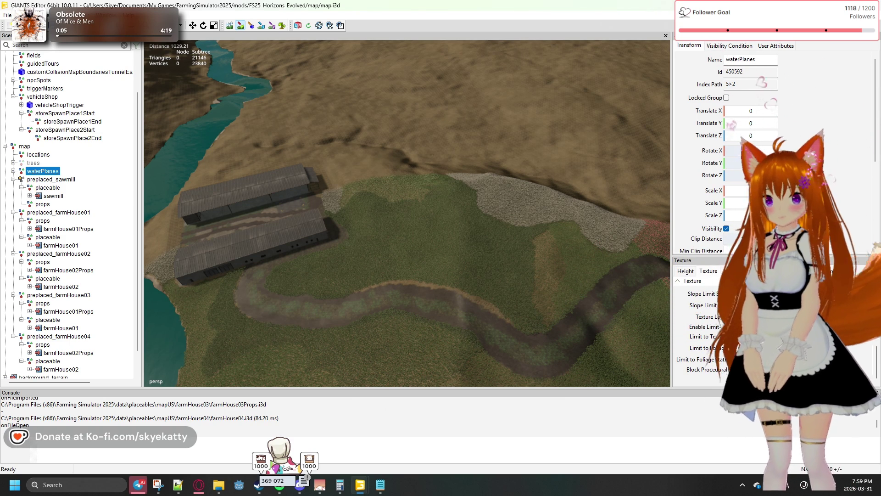
click(744, 316)
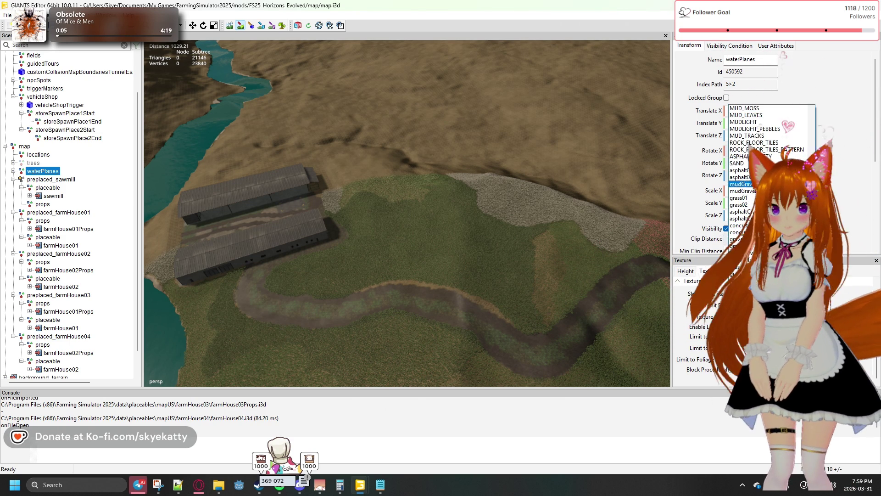
Pick MUDLIGHT_PEBBLES as the paint texture and focus the view on the mud path.
scroll(742, 195, up, 1)
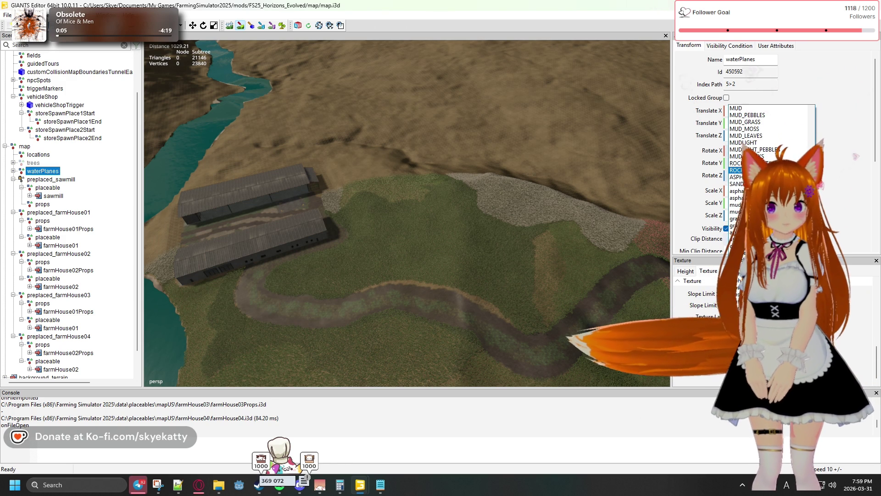
scroll(753, 170, up, 1)
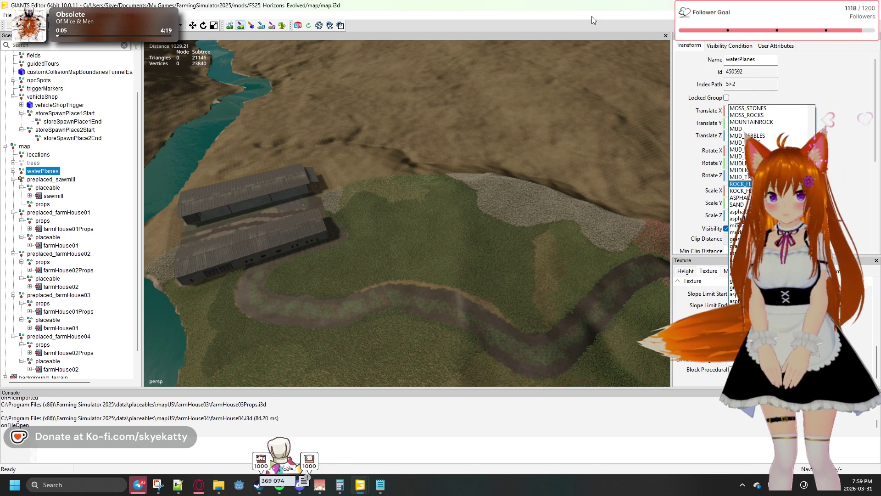
click(511, 234)
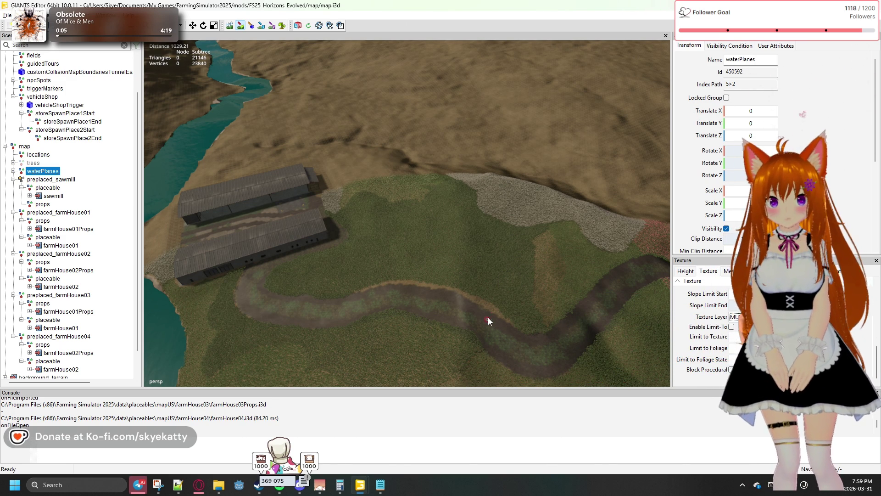
key(f)
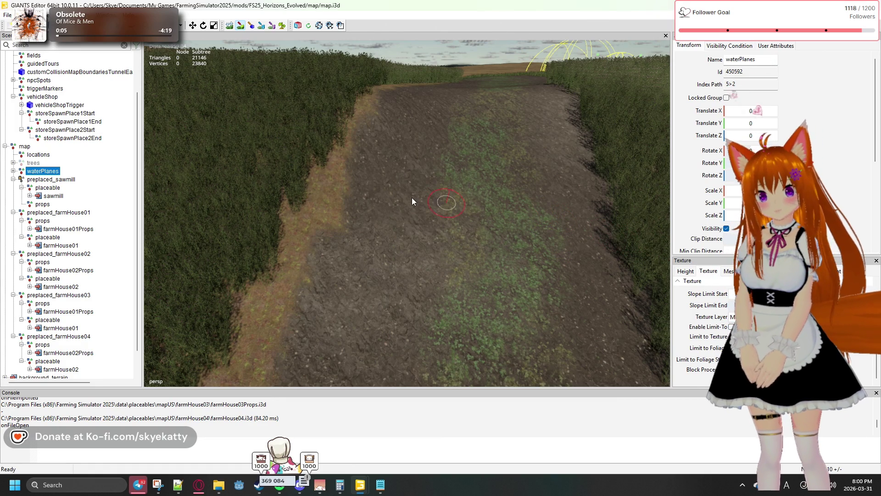
Dab light pebble patches down the middle of the mud path.
mouse_move(433, 91)
mouse_down()
mouse_move(440, 142)
mouse_move(457, 182)
mouse_move(456, 134)
mouse_move(459, 147)
mouse_up()
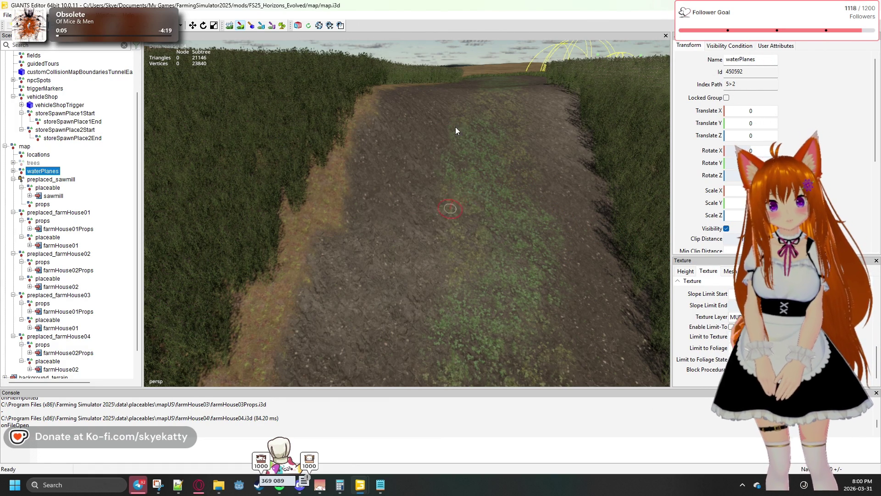
drag(450, 163, 463, 150)
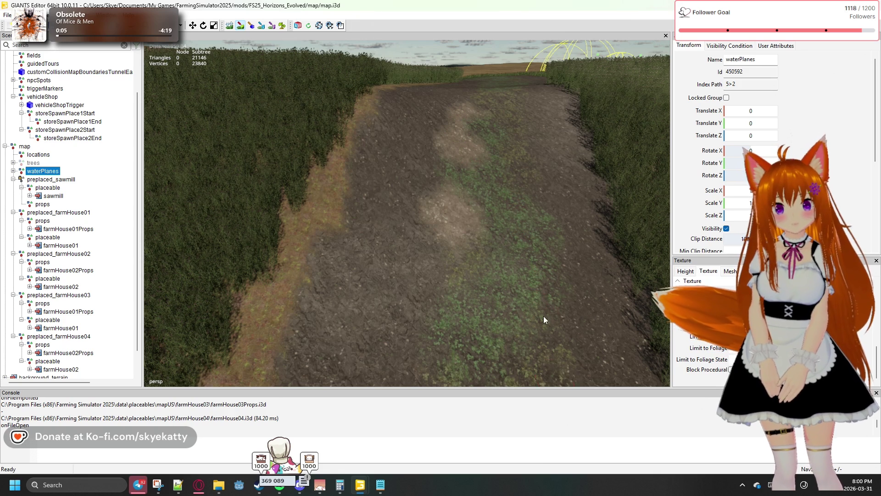
mouse_move(538, 244)
mouse_down()
mouse_move(538, 309)
mouse_move(536, 214)
mouse_move(535, 285)
mouse_move(486, 175)
mouse_up()
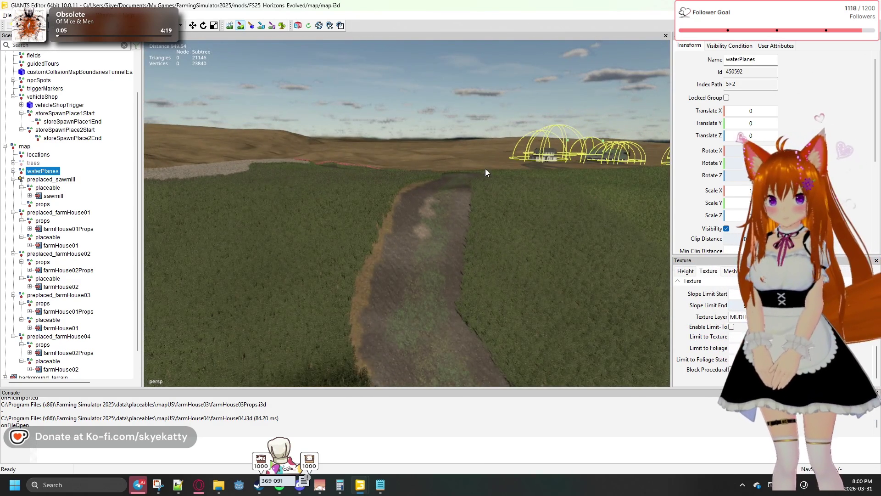
mouse_move(470, 250)
mouse_down()
mouse_move(470, 276)
mouse_move(422, 132)
mouse_up()
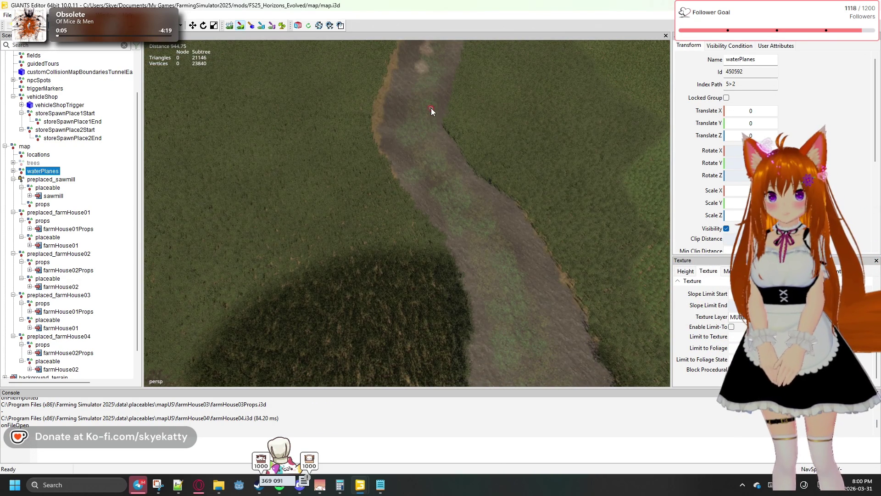
mouse_move(443, 170)
mouse_down()
mouse_move(482, 203)
mouse_move(467, 230)
mouse_up()
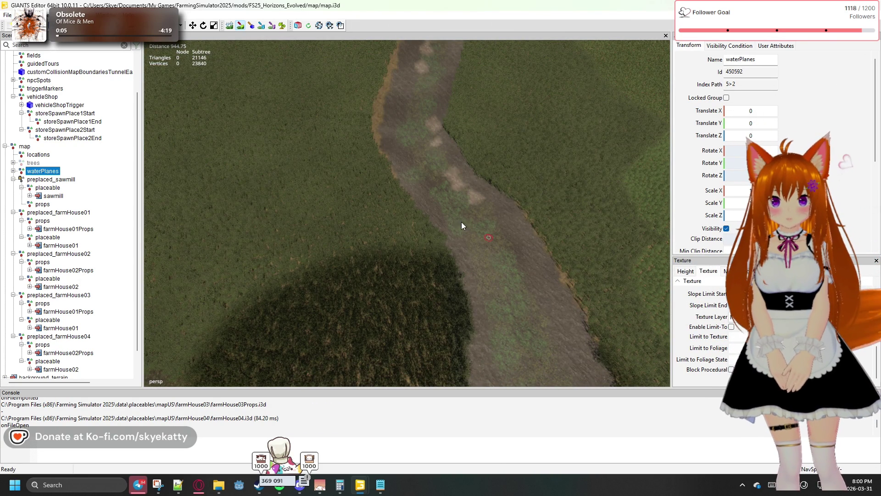
drag(438, 200, 483, 316)
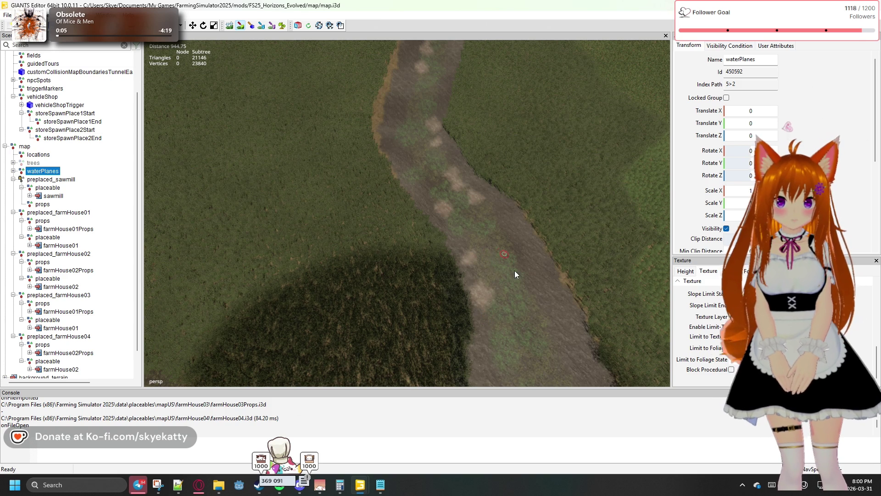
drag(509, 265, 547, 332)
Add more pebble patches around the path's curve near the water.
mouse_move(568, 290)
mouse_down()
mouse_move(625, 335)
mouse_move(467, 269)
mouse_move(550, 257)
mouse_move(283, 240)
mouse_move(317, 255)
mouse_move(407, 248)
mouse_up()
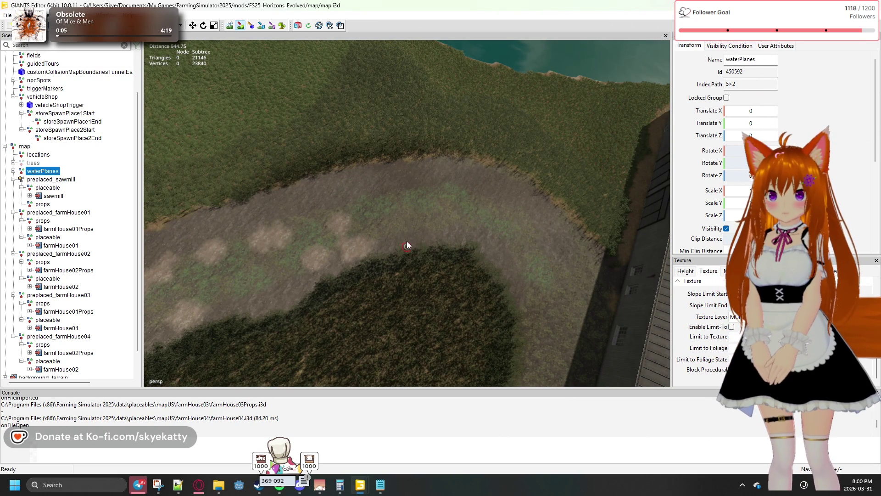
drag(401, 214, 509, 240)
click(537, 256)
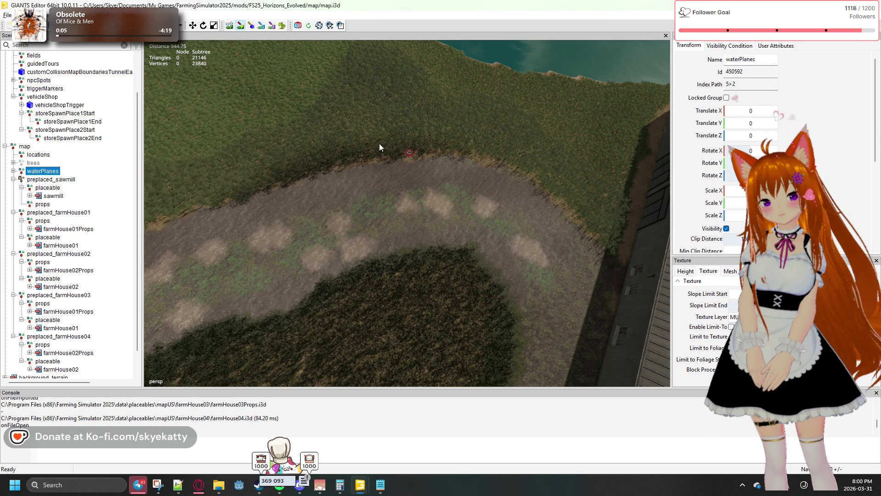
drag(394, 147, 247, 107)
mouse_move(277, 142)
mouse_down()
mouse_move(150, 100)
mouse_move(208, 126)
mouse_up()
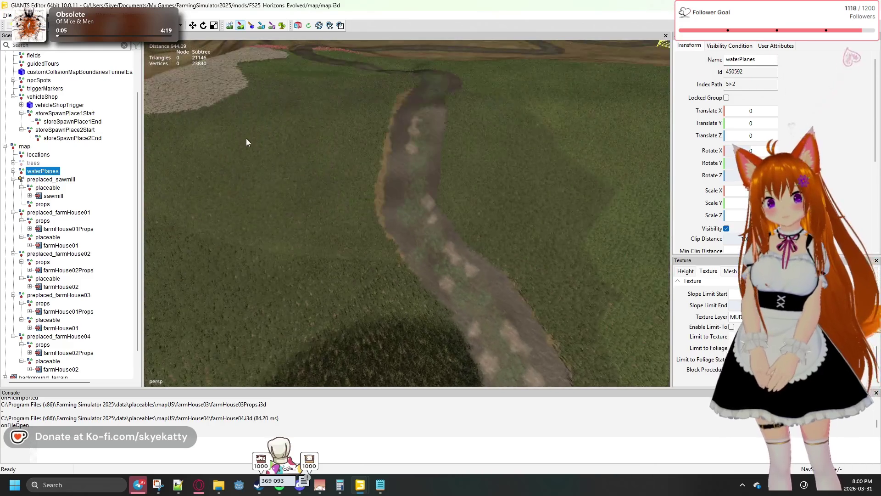
Paint light pebble patches along the path's upper stretch up to the farmhouse loop.
mouse_move(417, 144)
mouse_down()
mouse_move(421, 71)
mouse_move(469, 162)
mouse_move(480, 160)
mouse_move(477, 228)
mouse_move(458, 133)
mouse_move(458, 146)
mouse_up()
mouse_move(450, 208)
mouse_down()
mouse_move(462, 264)
mouse_move(486, 161)
mouse_up()
mouse_move(511, 387)
mouse_down()
mouse_move(495, 147)
mouse_move(486, 294)
mouse_move(481, 148)
mouse_move(473, 371)
mouse_move(453, 192)
mouse_up()
drag(507, 400, 503, 307)
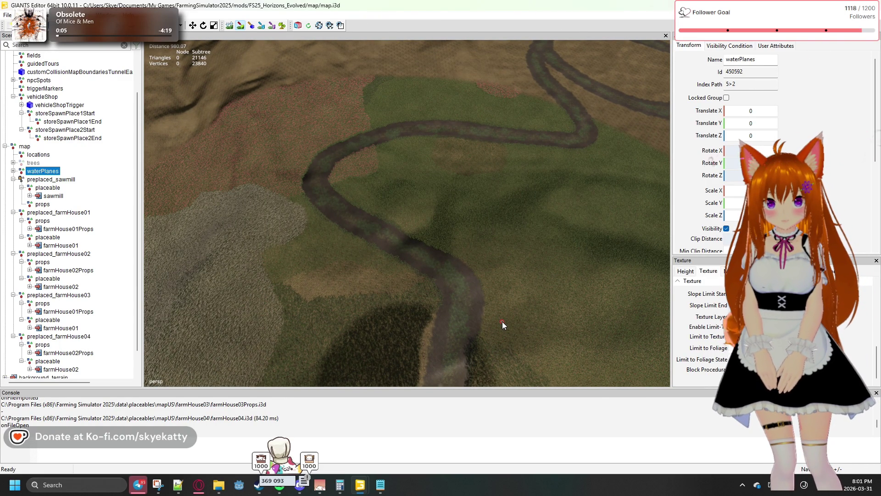
drag(502, 324, 501, 333)
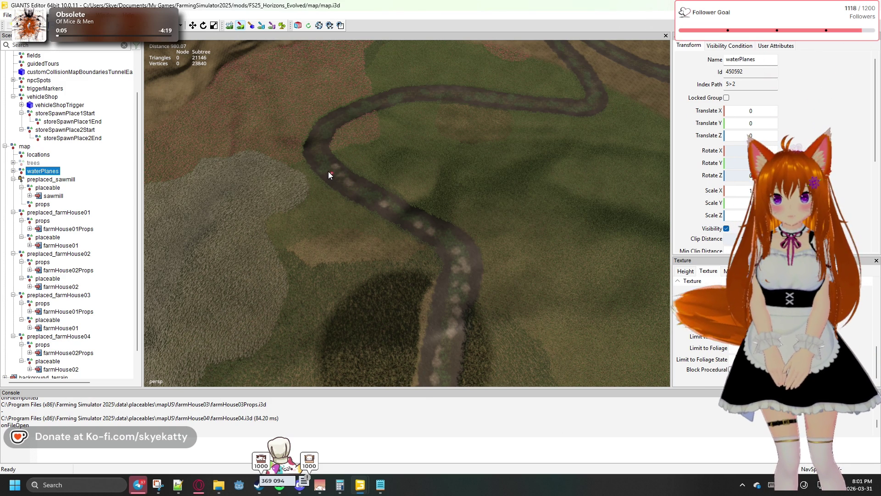
mouse_move(315, 143)
mouse_down()
mouse_move(362, 107)
mouse_move(480, 101)
mouse_up()
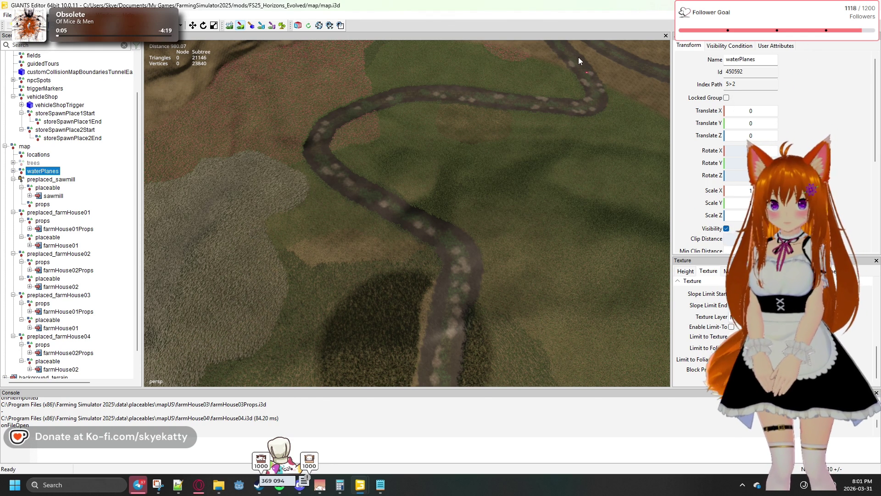
scroll(605, 73, down, 5)
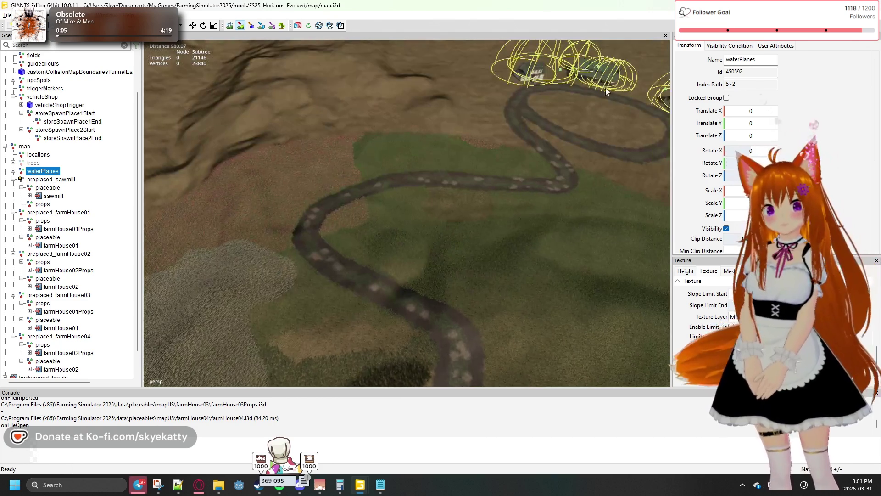
mouse_move(579, 155)
mouse_down()
mouse_move(461, 340)
mouse_move(481, 286)
mouse_move(414, 384)
mouse_move(464, 244)
mouse_up()
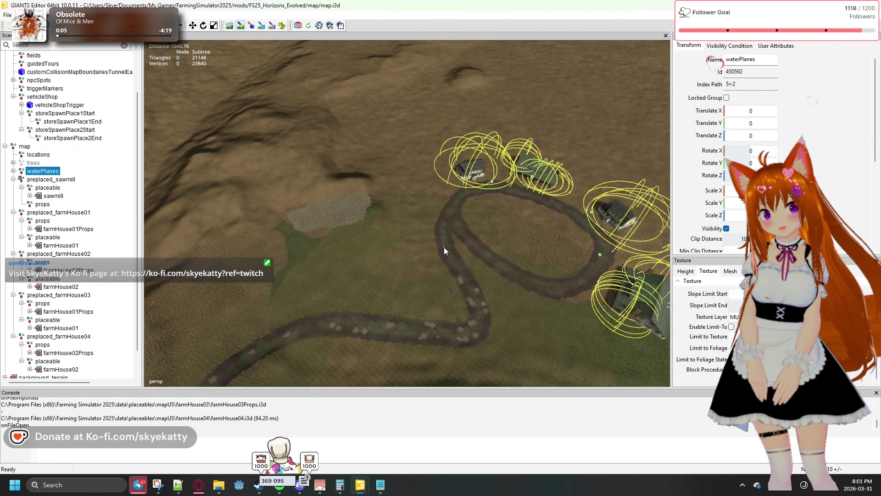
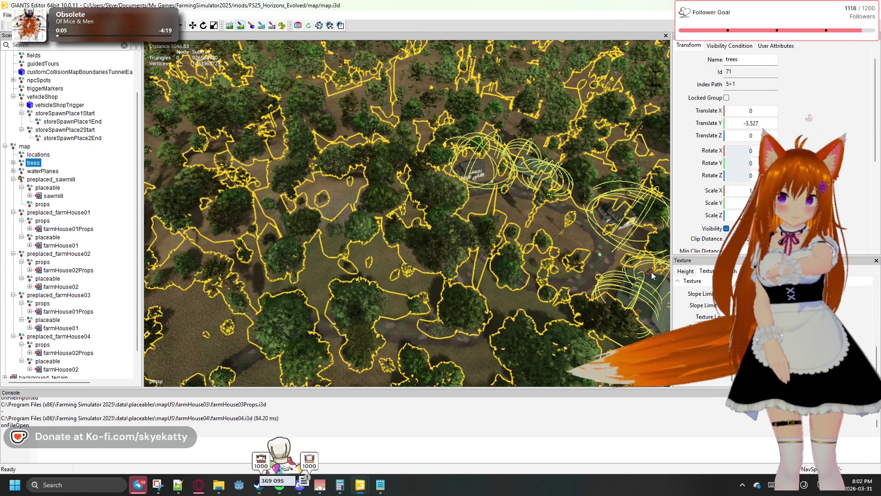
Clear the trees selection via waterPlanes and fly down to the birch on the dirt path.
click(29, 172)
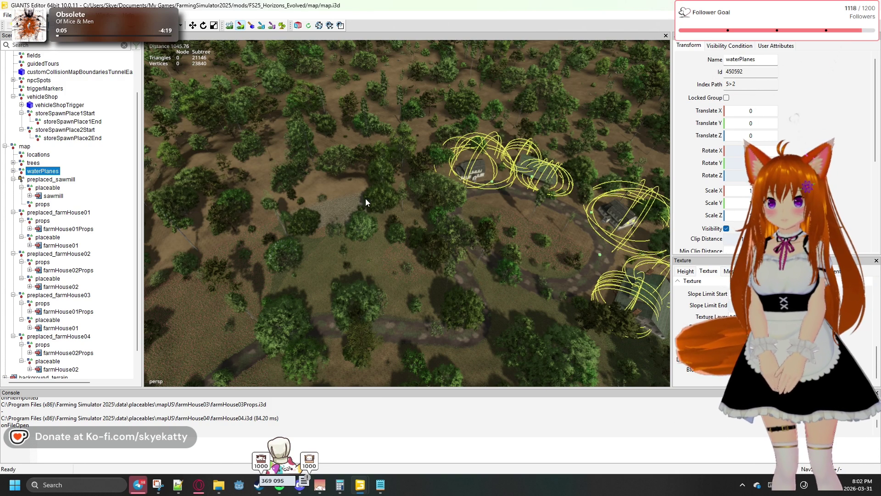
key(d)
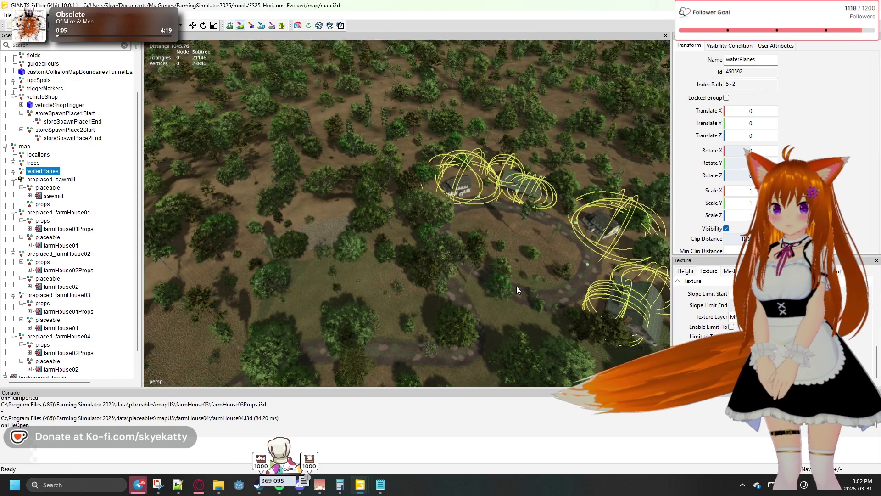
key(w)
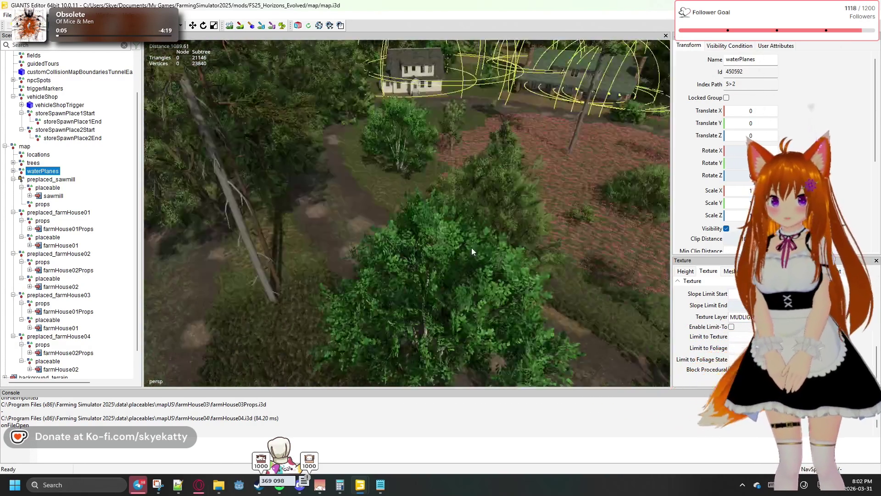
mouse_move(471, 251)
mouse_down()
mouse_move(411, 200)
mouse_move(371, 233)
mouse_move(293, 253)
mouse_move(253, 249)
mouse_move(243, 277)
mouse_move(367, 269)
mouse_move(588, 288)
mouse_move(500, 304)
mouse_move(414, 304)
mouse_move(392, 318)
mouse_move(366, 258)
mouse_move(375, 257)
mouse_up()
scroll(376, 258, up, 3)
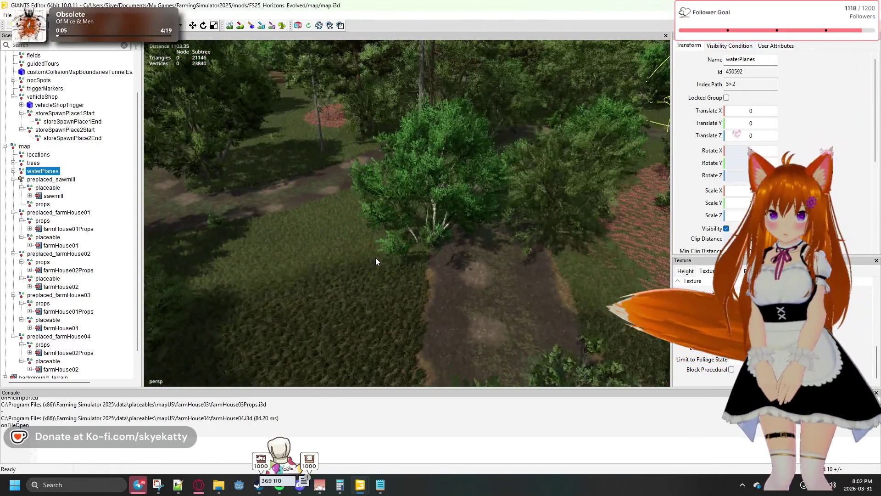
click(395, 241)
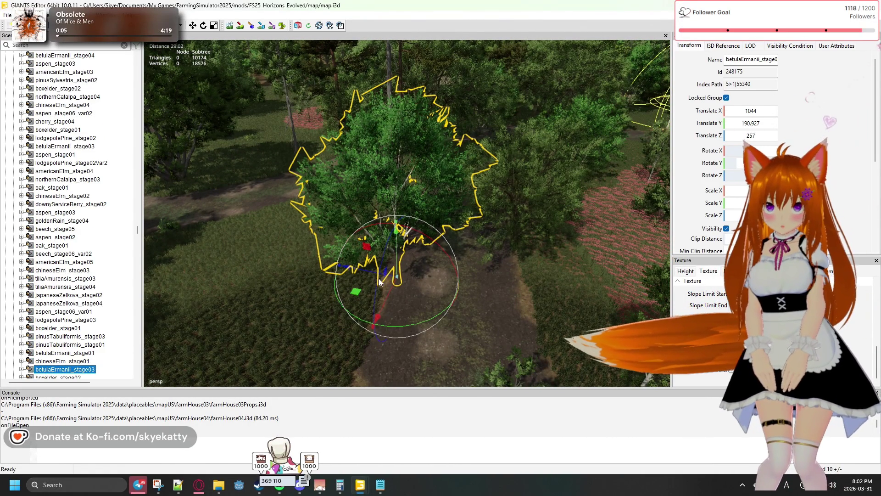
Slide the birch left off the path, raise it to the ground, and rotate the elm.
drag(359, 290, 300, 287)
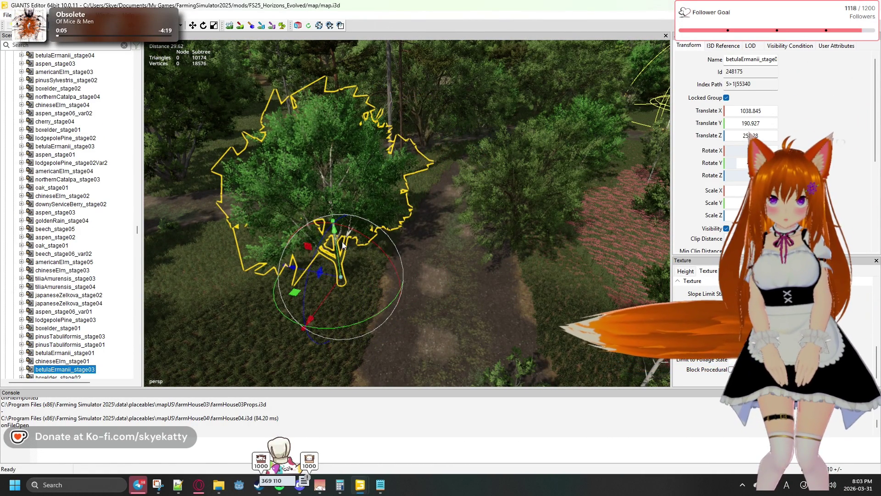
mouse_move(335, 239)
mouse_down()
mouse_move(324, 194)
mouse_move(329, 208)
mouse_up()
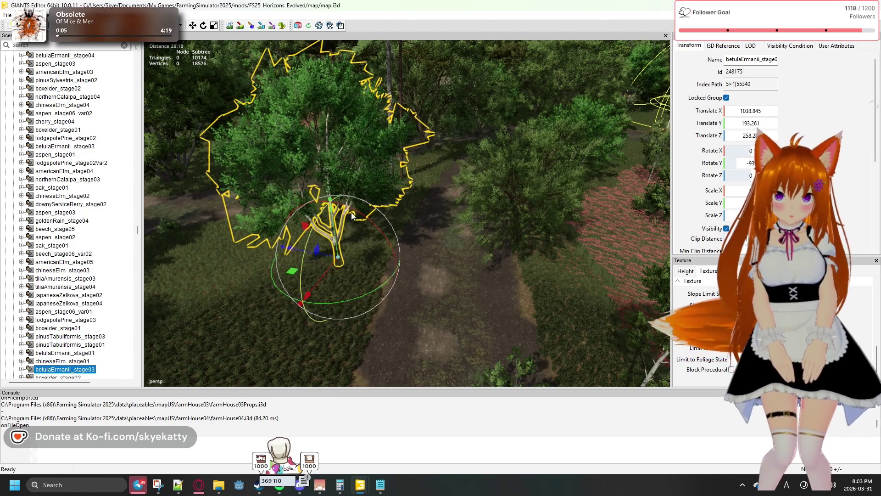
click(514, 219)
mouse_move(526, 254)
mouse_down()
mouse_move(574, 260)
mouse_move(571, 251)
mouse_move(532, 254)
mouse_move(605, 250)
mouse_move(596, 251)
mouse_up()
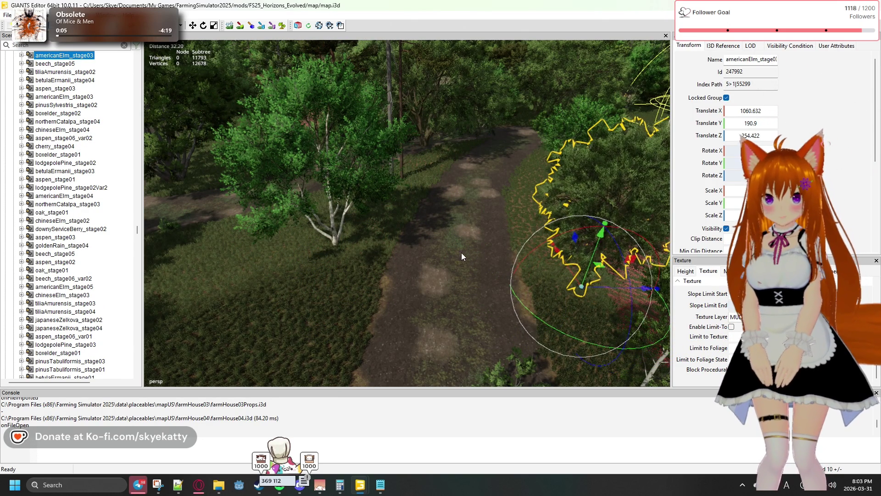
key(f)
mouse_move(545, 268)
mouse_down()
mouse_move(629, 268)
mouse_move(466, 292)
mouse_move(367, 258)
mouse_up()
Move the beech off the path edge into the field, then frame the oak on the path.
click(363, 255)
mouse_move(418, 290)
mouse_down()
mouse_move(489, 309)
mouse_move(498, 332)
mouse_up()
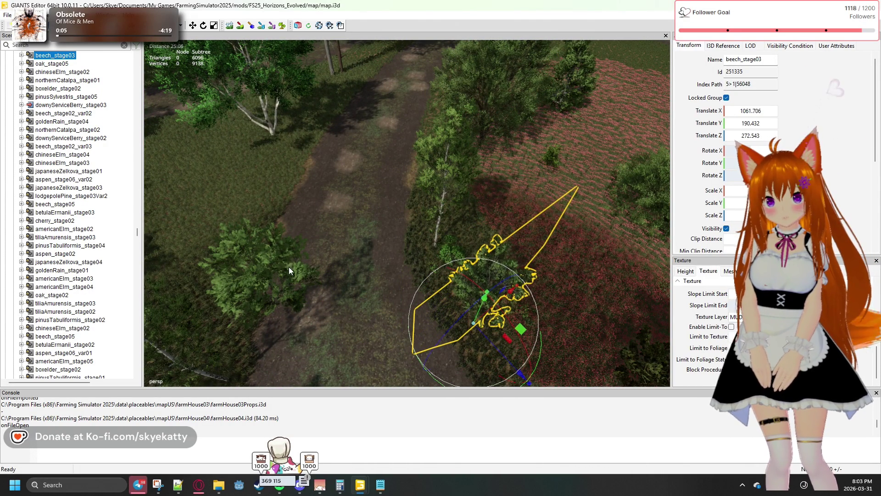
click(285, 295)
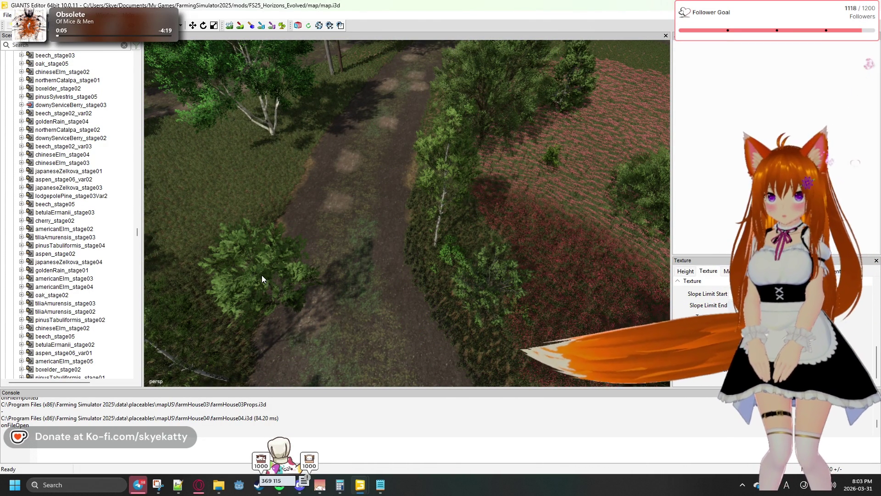
mouse_move(330, 306)
mouse_down()
mouse_move(299, 310)
mouse_move(334, 280)
mouse_up()
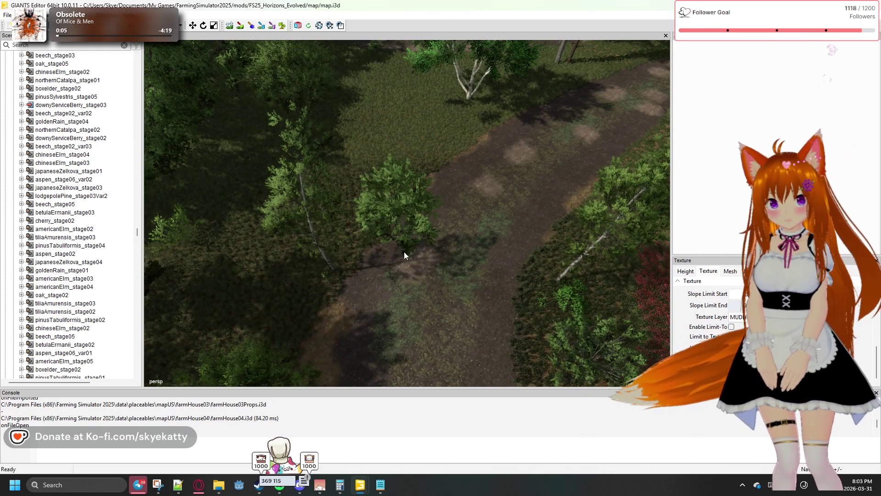
mouse_move(458, 277)
mouse_down()
mouse_move(356, 287)
mouse_move(297, 263)
mouse_move(258, 233)
mouse_move(387, 249)
mouse_up()
click(415, 261)
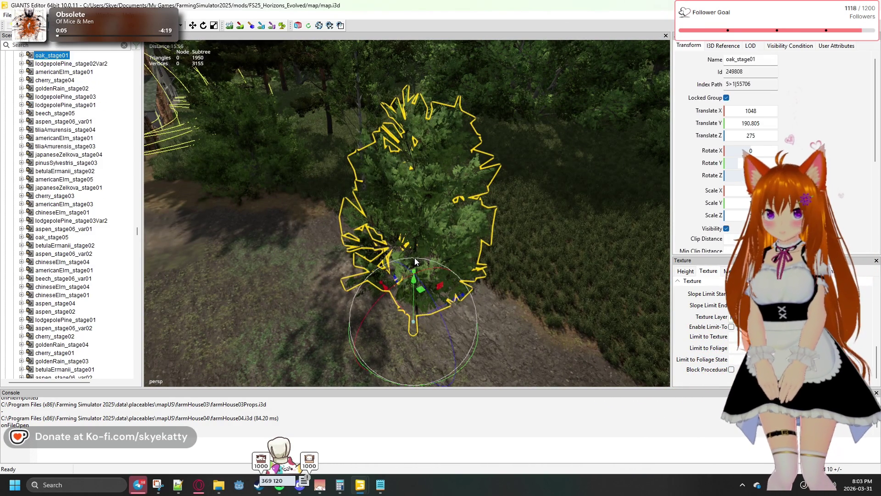
Move the oak off the dirt path and raise it up to ground level.
mouse_move(423, 293)
mouse_down()
mouse_move(590, 224)
mouse_move(502, 267)
mouse_move(497, 284)
mouse_move(577, 264)
mouse_move(594, 319)
mouse_move(606, 239)
mouse_move(569, 250)
mouse_move(578, 248)
mouse_up()
scroll(606, 240, down, 2)
mouse_move(346, 190)
mouse_down()
mouse_move(334, 65)
mouse_move(338, 144)
mouse_move(451, 114)
mouse_move(442, 106)
mouse_move(345, 122)
mouse_move(168, 167)
mouse_move(201, 182)
mouse_move(54, 180)
mouse_up()
mouse_move(363, 246)
mouse_down()
mouse_move(477, 232)
mouse_move(344, 219)
mouse_move(432, 221)
mouse_move(405, 213)
mouse_move(403, 196)
mouse_move(406, 237)
mouse_up()
key(w)
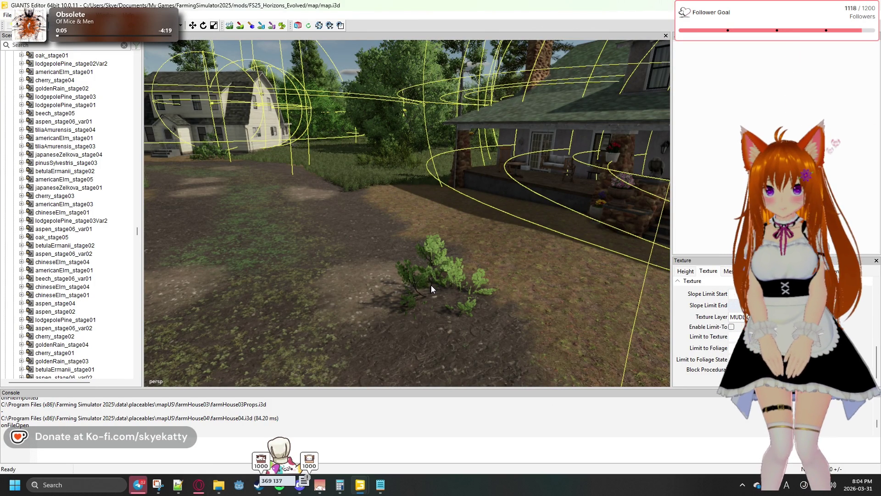
mouse_move(444, 301)
mouse_down()
mouse_move(457, 366)
mouse_move(453, 302)
mouse_move(434, 263)
mouse_move(525, 194)
mouse_move(530, 174)
mouse_move(466, 292)
mouse_move(464, 321)
mouse_up()
Move the small aspen away from the farmhouse porch and deselect it.
click(437, 261)
scroll(465, 322, up, 3)
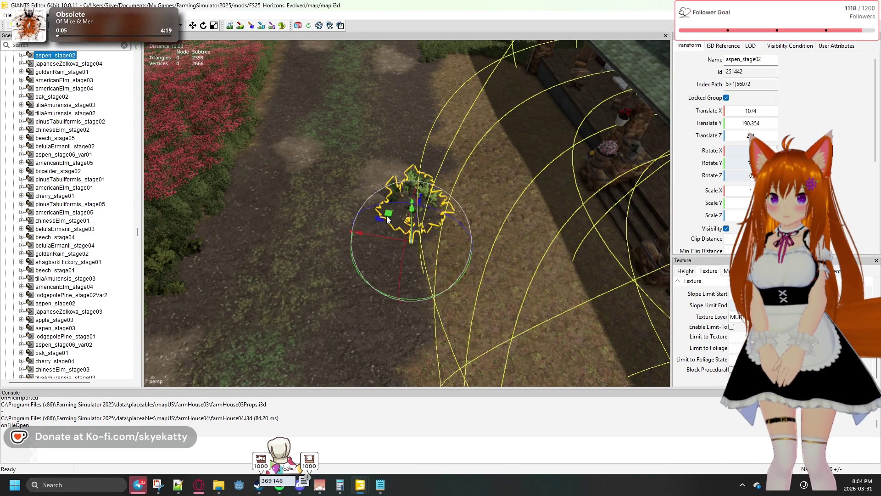
mouse_move(387, 214)
mouse_down()
mouse_move(445, 116)
mouse_move(439, 64)
mouse_move(474, 47)
mouse_up()
mouse_move(361, 240)
mouse_down()
mouse_move(357, 199)
mouse_move(413, 175)
mouse_move(423, 190)
mouse_move(434, 184)
mouse_move(430, 142)
mouse_move(439, 228)
mouse_move(442, 149)
mouse_move(449, 198)
mouse_up()
mouse_move(534, 275)
mouse_down()
mouse_move(519, 287)
mouse_move(330, 270)
mouse_move(271, 285)
mouse_move(359, 263)
mouse_move(409, 264)
mouse_move(438, 282)
mouse_up()
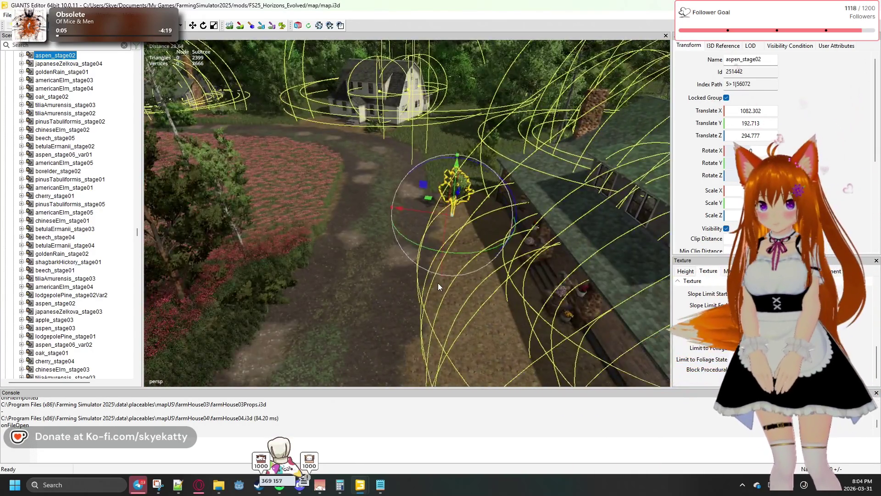
key(a)
key(Delete)
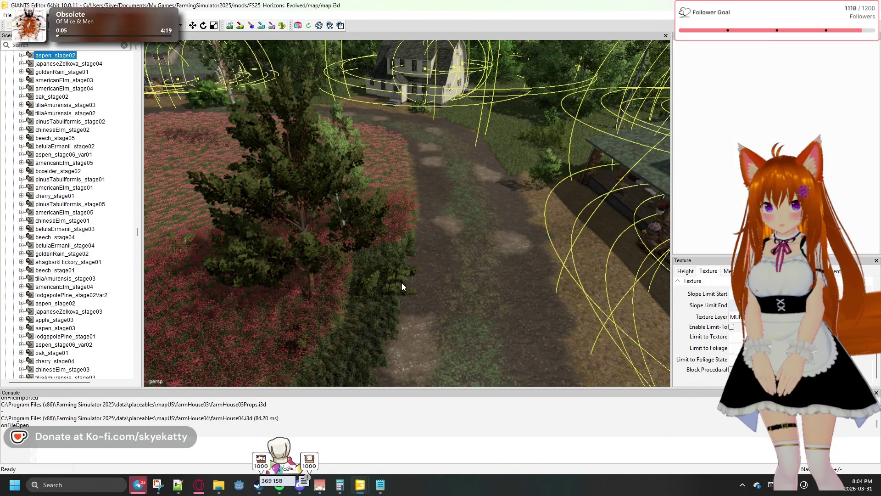
mouse_move(435, 317)
mouse_down()
mouse_move(366, 247)
mouse_move(324, 239)
mouse_up()
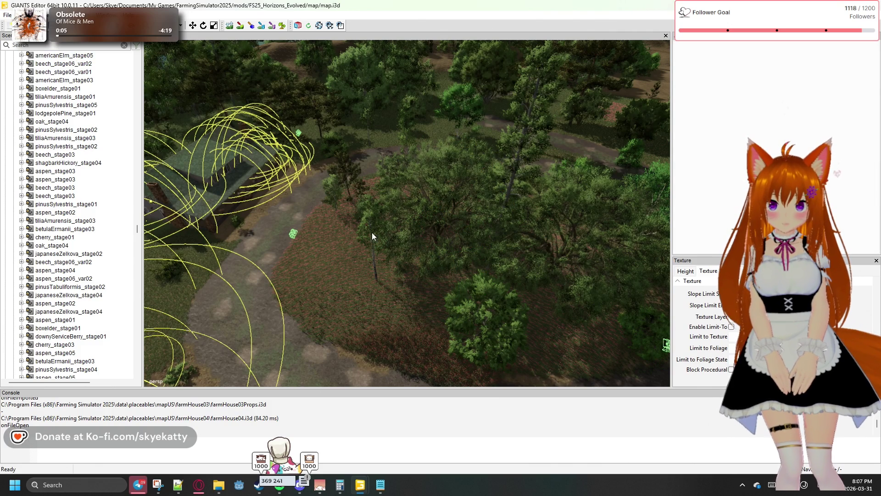
Shift the thin tree left and move the large elm off the path, settling it on the ground.
click(376, 269)
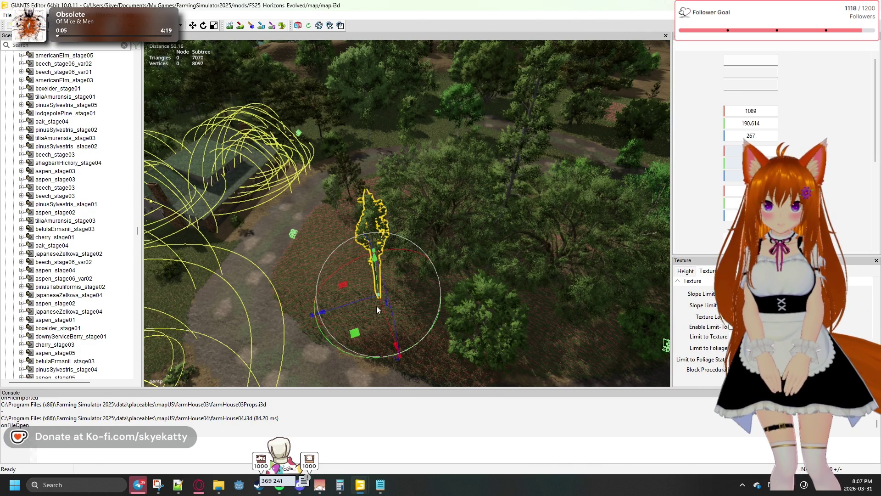
drag(316, 323, 301, 318)
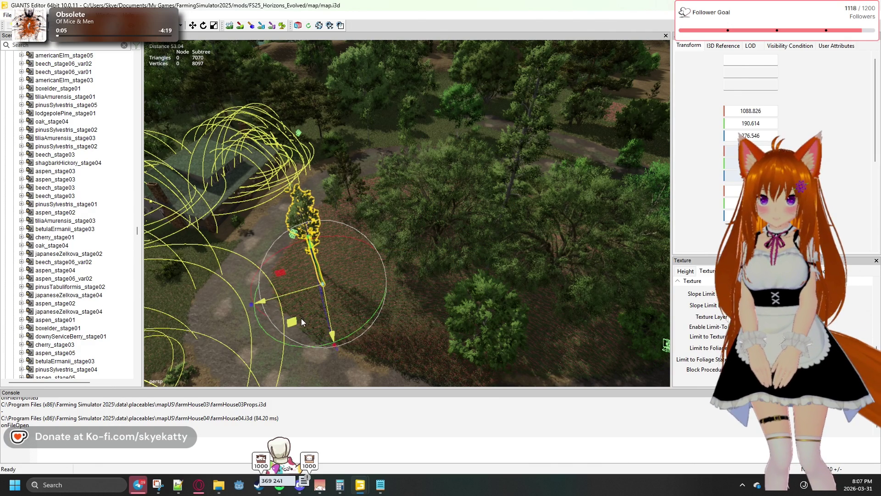
click(438, 239)
mouse_move(455, 231)
mouse_down()
mouse_move(398, 288)
mouse_move(410, 285)
mouse_up()
mouse_move(478, 280)
mouse_down()
mouse_move(428, 263)
mouse_move(395, 266)
mouse_move(398, 289)
mouse_move(344, 273)
mouse_move(243, 268)
mouse_move(148, 239)
mouse_move(154, 184)
mouse_move(158, 241)
mouse_move(10, 224)
mouse_move(405, 225)
mouse_up()
mouse_move(433, 254)
mouse_down()
mouse_move(431, 189)
mouse_move(430, 205)
mouse_move(493, 225)
mouse_move(477, 208)
mouse_move(470, 232)
mouse_up()
scroll(480, 216, up, 3)
mouse_move(401, 233)
mouse_down()
mouse_move(409, 192)
mouse_move(535, 237)
mouse_move(442, 201)
mouse_move(481, 251)
mouse_move(472, 267)
mouse_move(349, 266)
mouse_move(431, 295)
mouse_move(357, 248)
mouse_up()
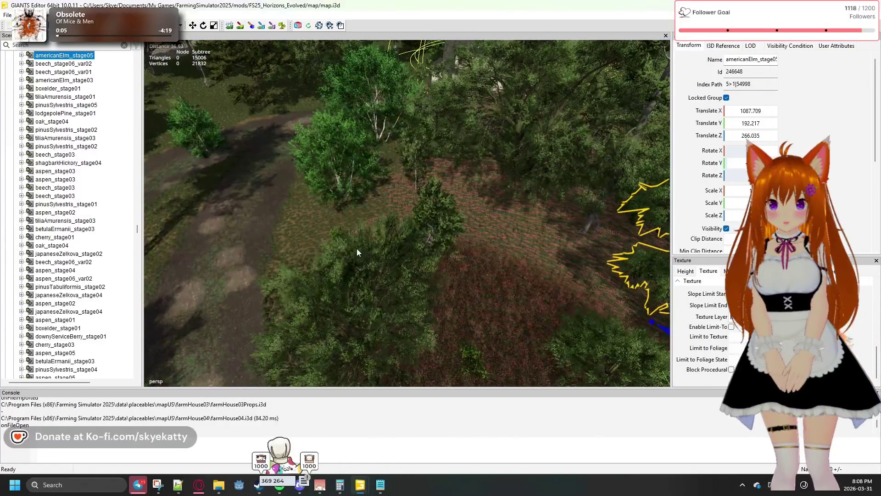
Relocate the betulaErmanii_stage01 birch further into the forest.
click(200, 139)
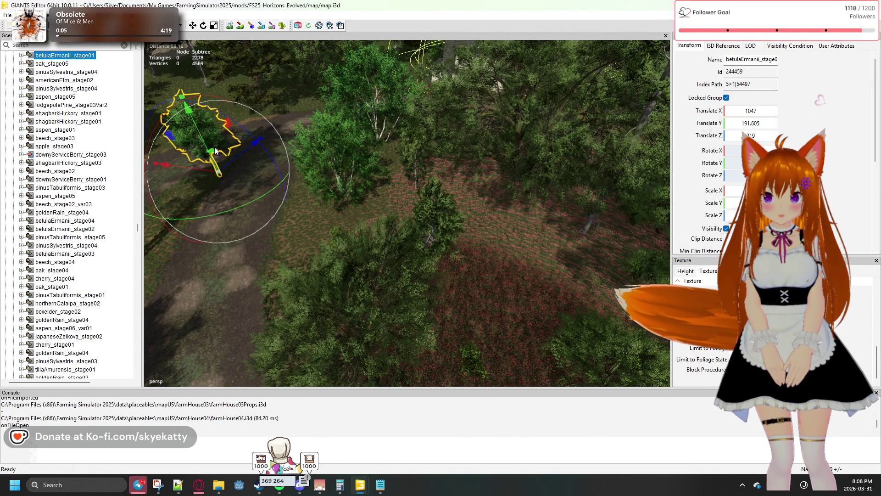
mouse_move(213, 150)
mouse_down()
mouse_move(486, 246)
mouse_move(486, 277)
mouse_move(499, 286)
mouse_up()
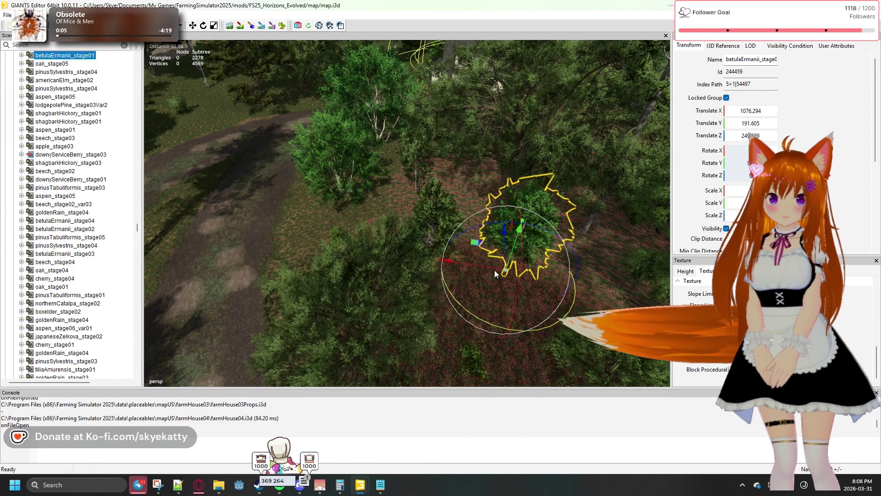
mouse_move(473, 247)
mouse_down()
mouse_move(476, 267)
mouse_move(291, 153)
mouse_move(233, 158)
mouse_move(56, 261)
mouse_move(93, 274)
mouse_move(174, 240)
mouse_move(202, 211)
mouse_move(338, 252)
mouse_move(475, 247)
mouse_move(569, 217)
mouse_move(640, 246)
mouse_move(651, 222)
mouse_move(625, 222)
mouse_move(626, 239)
mouse_move(616, 243)
mouse_move(596, 241)
mouse_up()
Move the japaneseZelkova_stage04 away from the farmhouse to 1045.121, 195.79, 230.69, off the path.
click(468, 201)
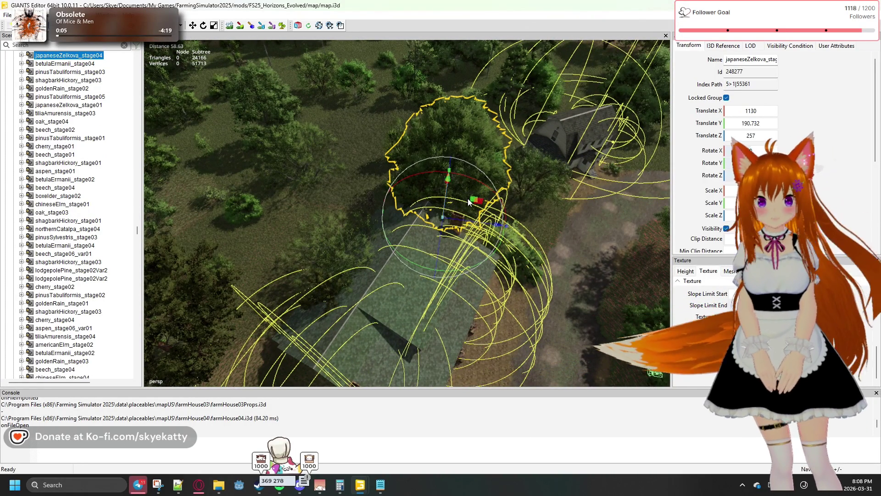
drag(468, 201, 630, 243)
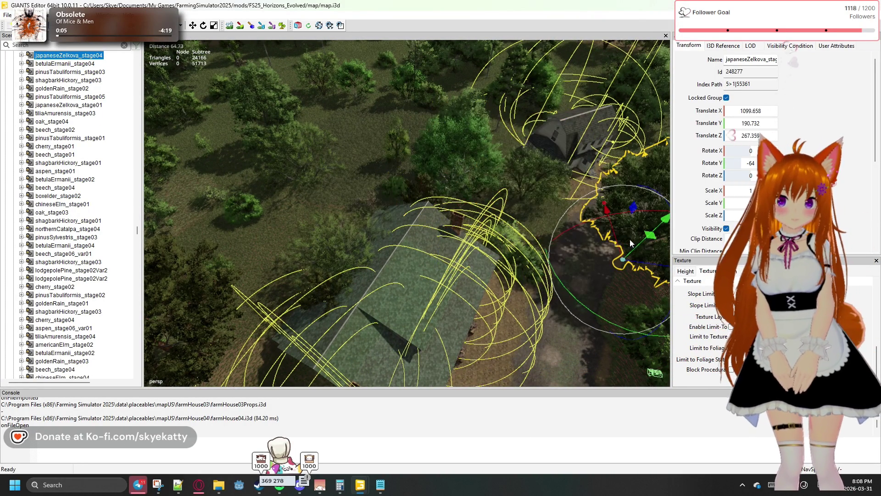
mouse_move(564, 305)
mouse_down()
mouse_move(681, 292)
mouse_move(627, 282)
mouse_up()
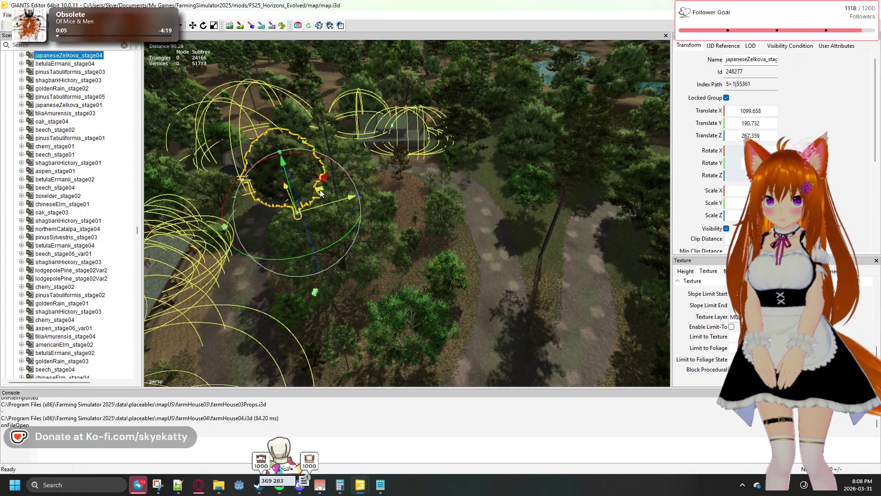
mouse_move(321, 190)
mouse_down()
mouse_move(527, 271)
mouse_move(548, 288)
mouse_move(528, 315)
mouse_move(506, 316)
mouse_move(492, 340)
mouse_up()
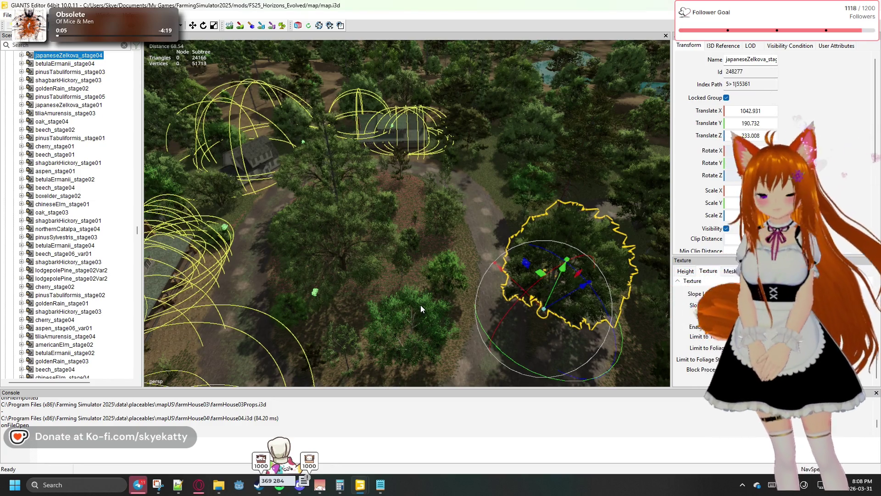
mouse_move(435, 302)
mouse_down()
mouse_move(520, 345)
mouse_move(487, 301)
mouse_move(438, 271)
mouse_move(425, 290)
mouse_move(434, 333)
mouse_move(458, 233)
mouse_move(384, 210)
mouse_move(378, 121)
mouse_move(376, 136)
mouse_up()
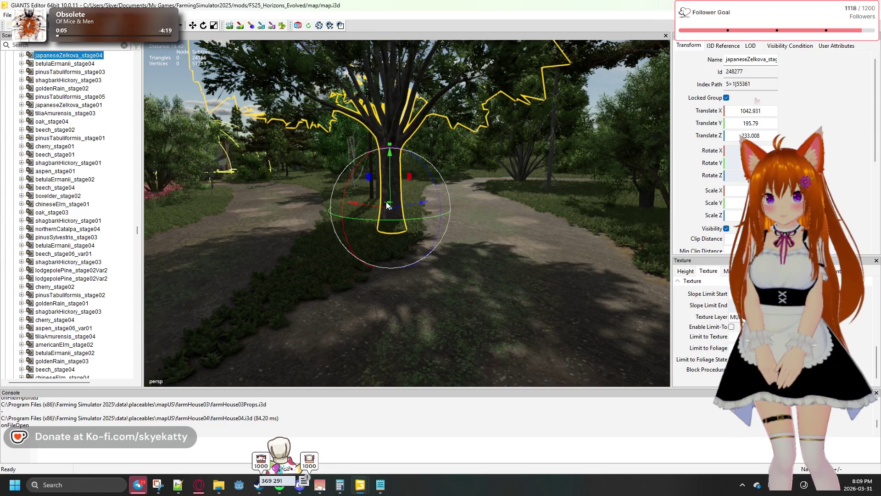
mouse_move(465, 187)
mouse_down()
mouse_move(387, 175)
mouse_move(301, 203)
mouse_up()
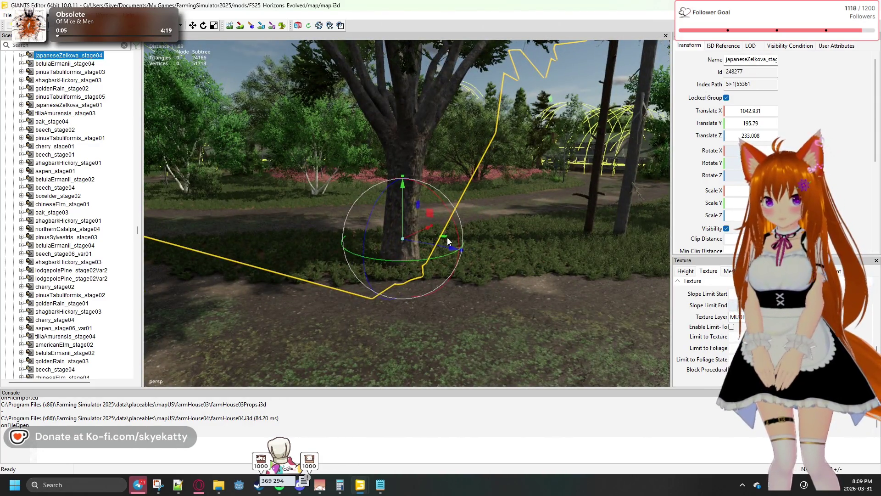
mouse_move(445, 236)
mouse_down()
mouse_move(403, 221)
mouse_move(381, 167)
mouse_up()
mouse_move(307, 202)
mouse_down()
mouse_move(207, 227)
mouse_move(293, 205)
mouse_move(370, 224)
mouse_move(365, 250)
mouse_up()
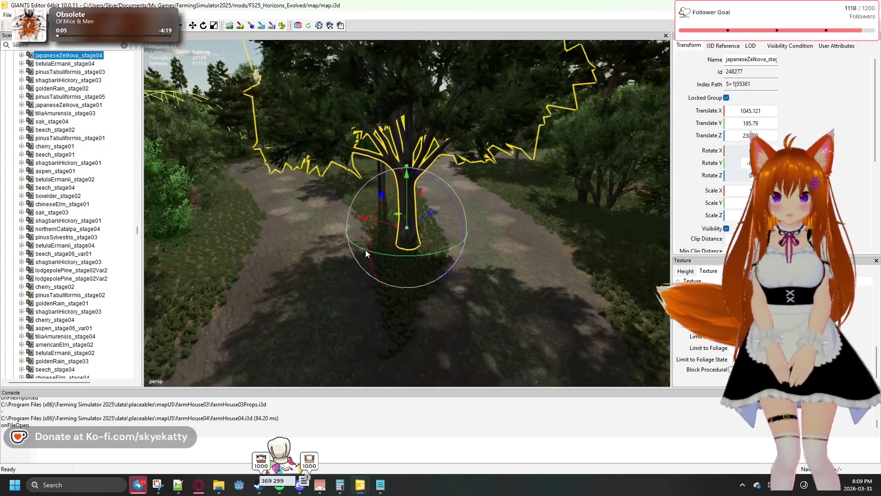
scroll(365, 250, down, 2)
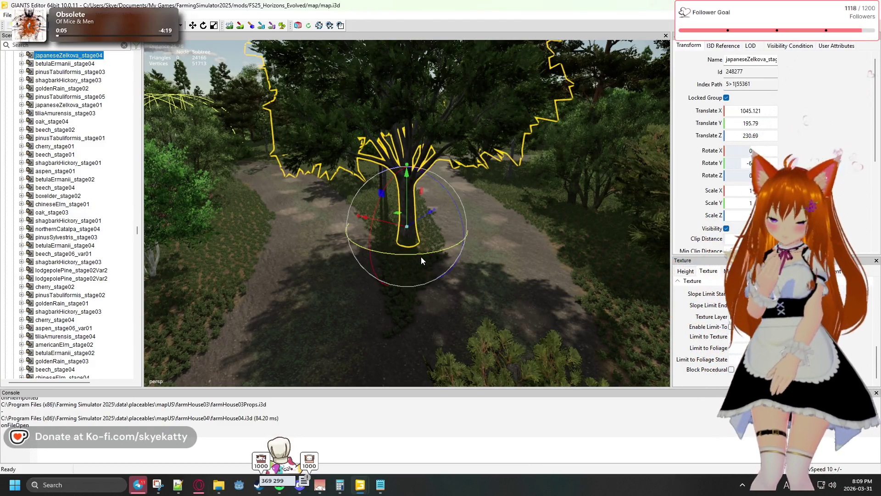
mouse_move(480, 264)
mouse_down()
mouse_move(296, 289)
mouse_move(242, 285)
mouse_move(441, 279)
mouse_up()
mouse_move(430, 241)
mouse_down()
mouse_move(536, 272)
mouse_move(551, 230)
mouse_move(491, 288)
mouse_move(439, 315)
mouse_move(334, 299)
mouse_move(343, 322)
mouse_move(315, 293)
mouse_move(362, 313)
mouse_move(369, 291)
mouse_up()
Move the pinusSylvestris_stage05 pine off the path line and deselect it.
click(370, 271)
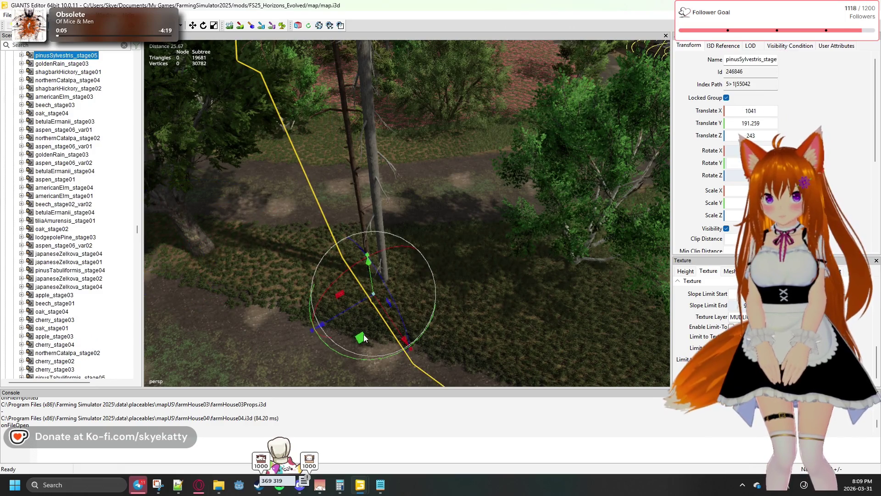
mouse_move(367, 335)
mouse_down()
mouse_move(316, 327)
mouse_move(324, 332)
mouse_move(314, 312)
mouse_up()
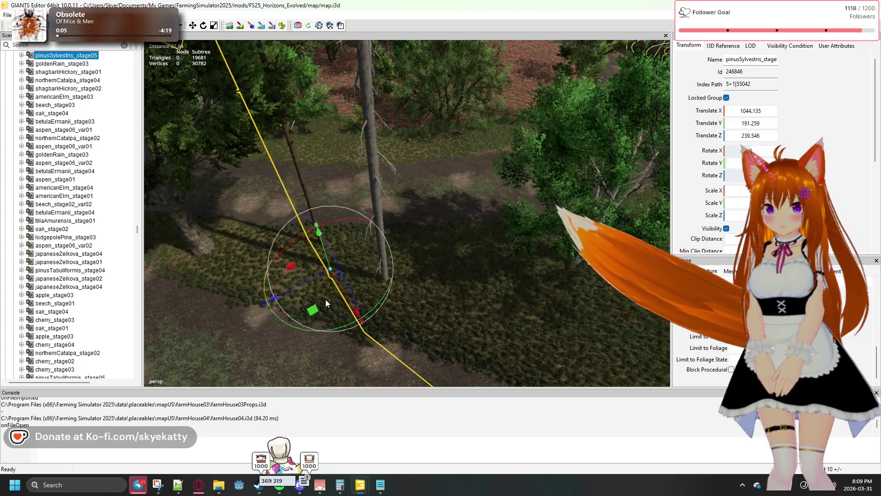
scroll(428, 236, down, 3)
scroll(428, 236, down, 3)
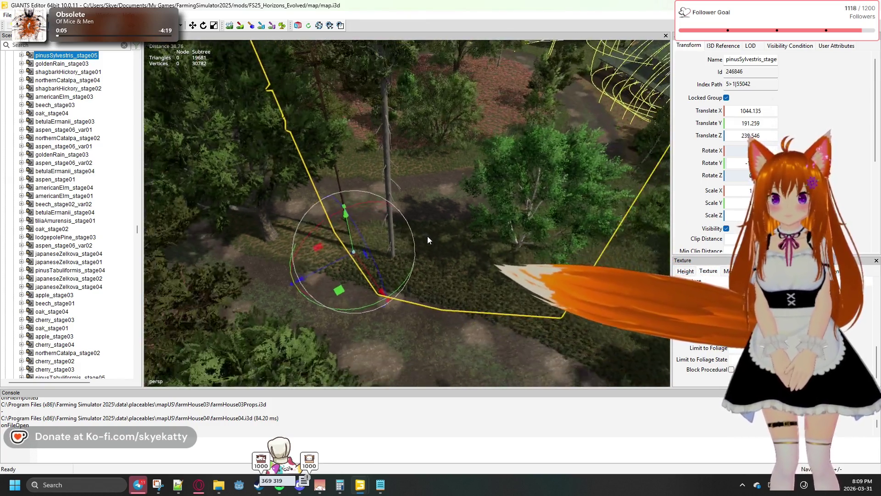
drag(342, 285, 331, 287)
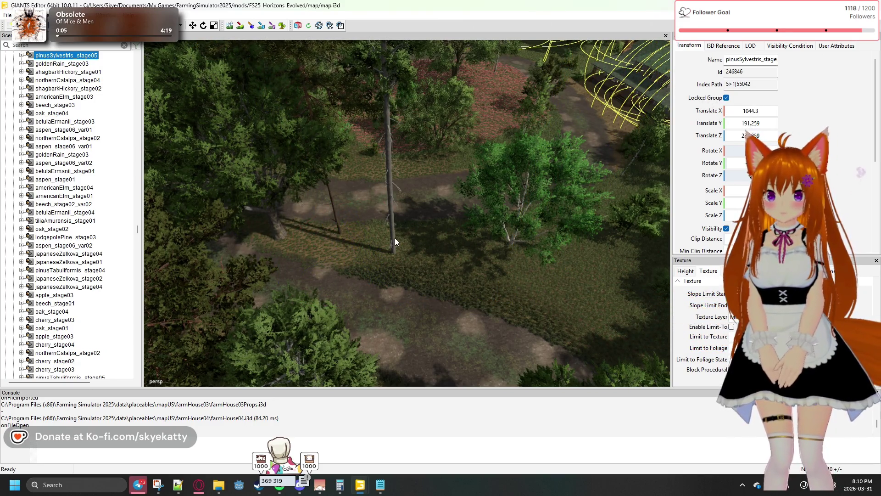
click(549, 291)
mouse_move(550, 290)
mouse_down()
mouse_move(432, 214)
mouse_move(445, 254)
mouse_move(426, 263)
mouse_move(371, 237)
mouse_up()
Move the lodgepole pine off the dirt path.
click(367, 238)
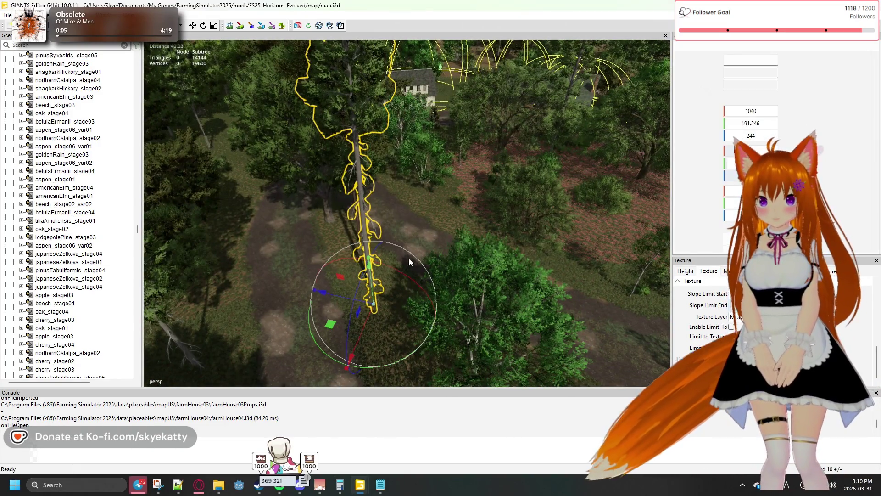
mouse_move(459, 263)
mouse_down()
mouse_move(480, 288)
mouse_move(505, 293)
mouse_up()
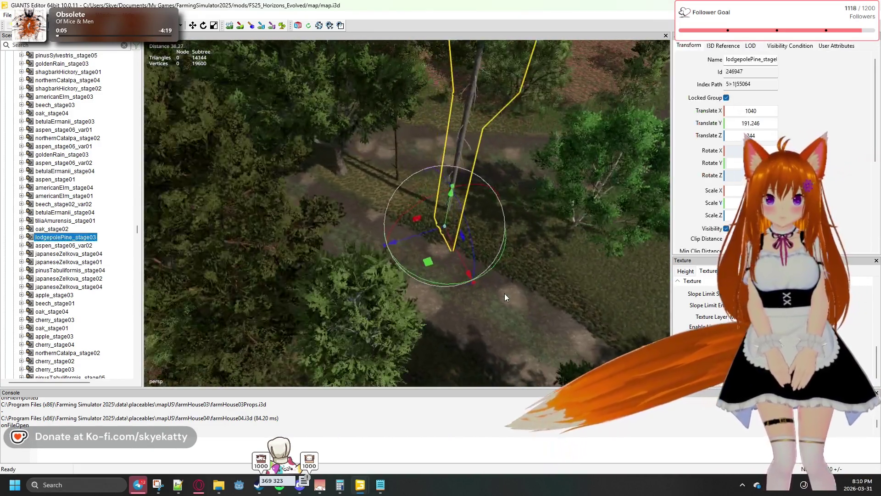
mouse_move(415, 270)
mouse_down()
mouse_move(418, 288)
mouse_move(403, 275)
mouse_up()
mouse_move(530, 286)
mouse_down()
mouse_move(530, 273)
mouse_move(343, 268)
mouse_move(306, 214)
mouse_move(599, 214)
mouse_move(544, 194)
mouse_move(514, 230)
mouse_move(560, 259)
mouse_move(641, 274)
mouse_move(465, 224)
mouse_move(579, 236)
mouse_move(583, 248)
mouse_move(563, 259)
mouse_move(453, 250)
mouse_move(575, 233)
mouse_move(402, 208)
mouse_move(491, 216)
mouse_move(512, 208)
mouse_move(404, 202)
mouse_move(391, 181)
mouse_move(326, 142)
mouse_move(216, 163)
mouse_move(156, 155)
mouse_move(1, 165)
mouse_move(32, 176)
mouse_up()
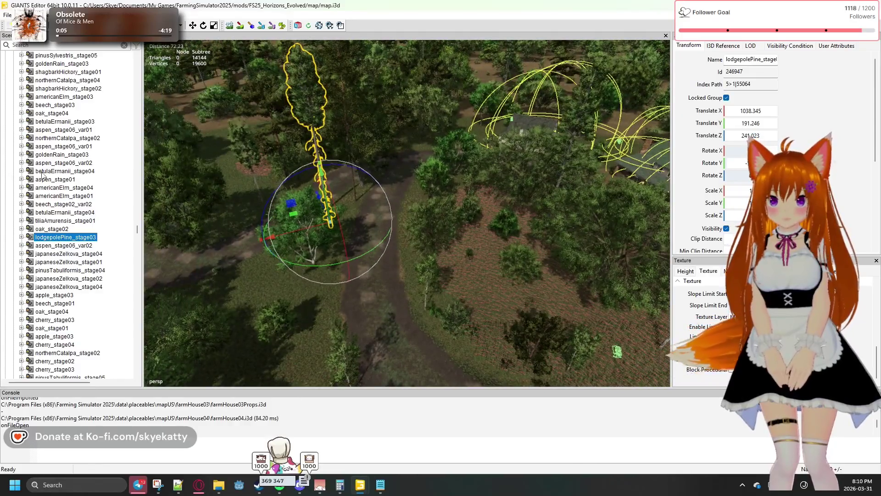
mouse_move(315, 186)
mouse_down()
mouse_move(194, 180)
mouse_move(194, 167)
mouse_move(212, 191)
mouse_move(150, 197)
mouse_move(178, 161)
mouse_up()
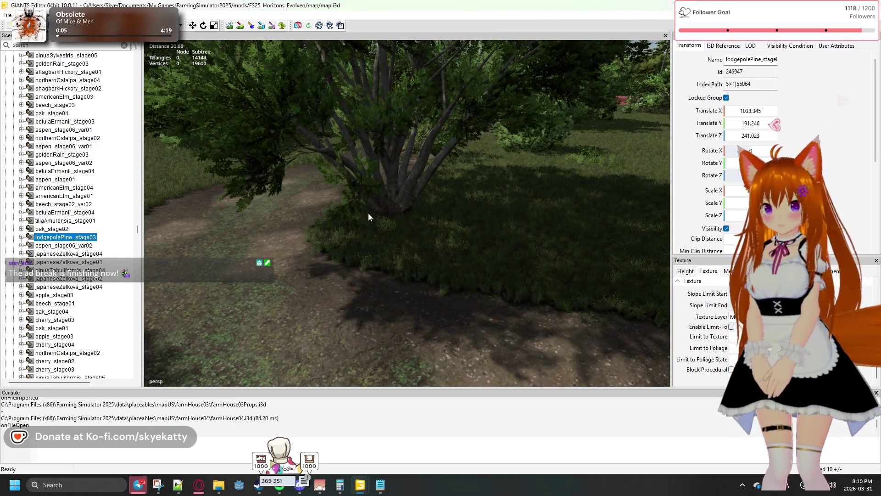
Slide the japaneseZelkova_stage04 off the path and raise it slightly on the terrain.
click(387, 224)
drag(433, 279, 500, 285)
drag(460, 236, 475, 165)
mouse_move(508, 224)
mouse_down()
mouse_move(514, 232)
mouse_move(505, 241)
mouse_up()
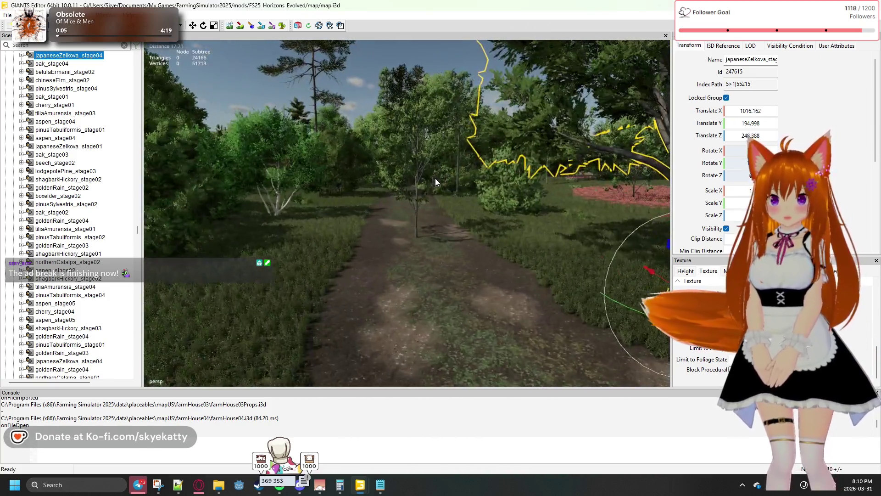
click(416, 202)
Nudge the beech sapling off the path further into the trees.
mouse_move(382, 296)
mouse_down()
mouse_move(511, 302)
mouse_move(503, 318)
mouse_move(553, 263)
mouse_move(514, 310)
mouse_up()
mouse_move(260, 301)
mouse_down()
mouse_move(499, 269)
mouse_move(477, 263)
mouse_up()
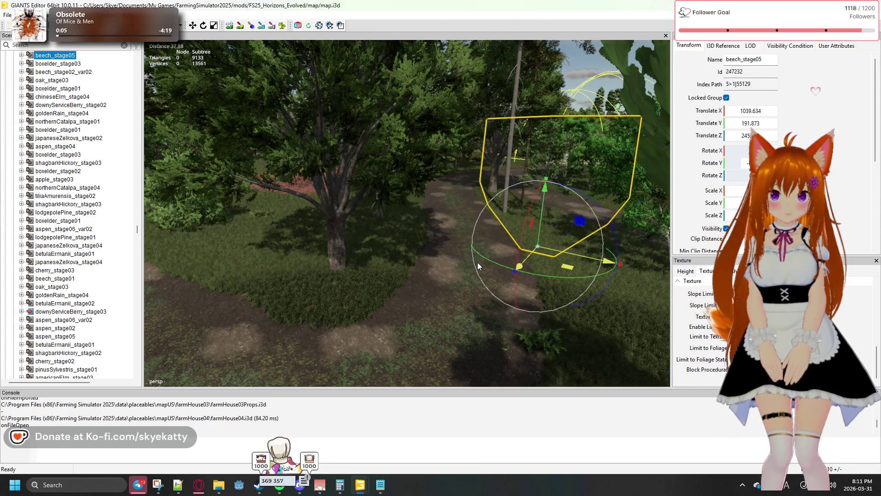
key(w)
key(d)
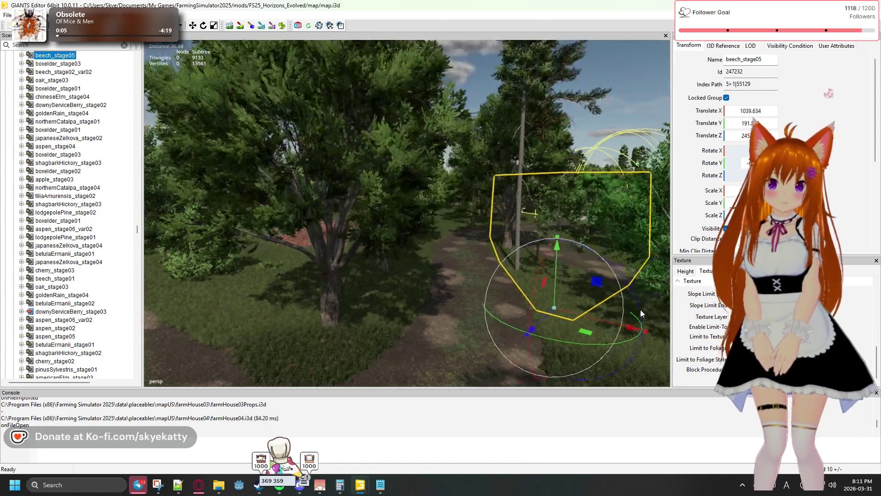
key(w)
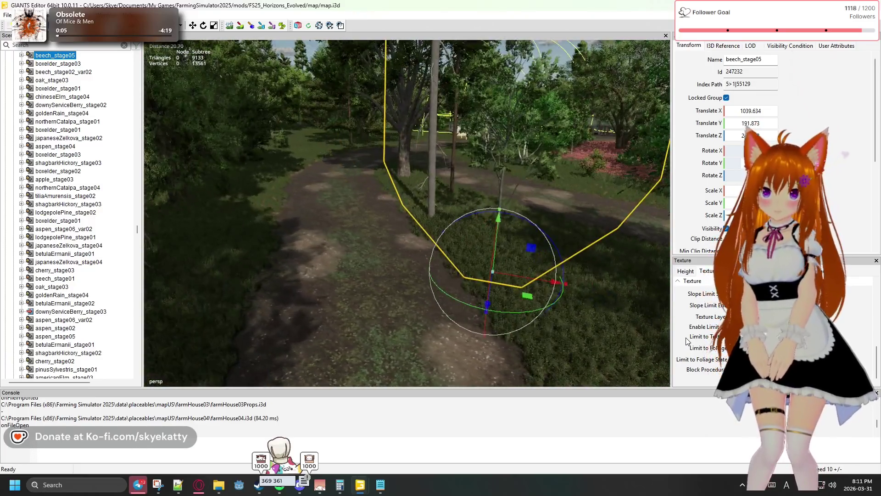
key(s)
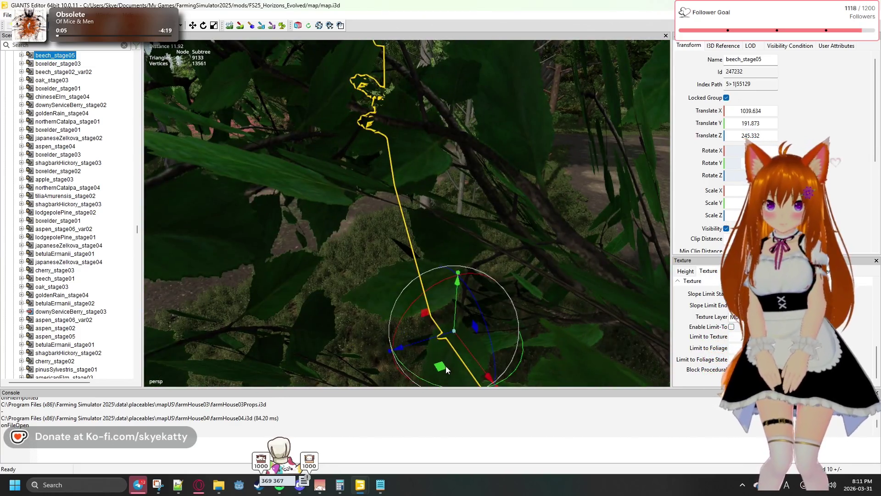
drag(441, 366, 407, 343)
key(s)
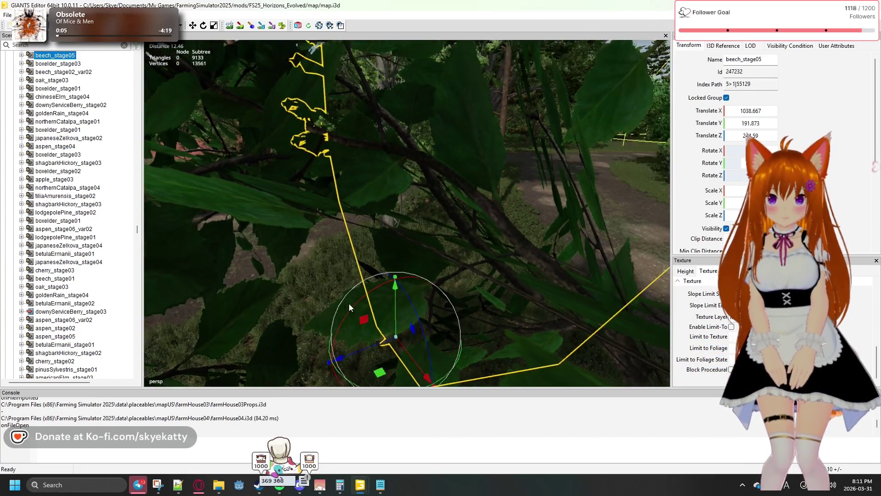
key(s)
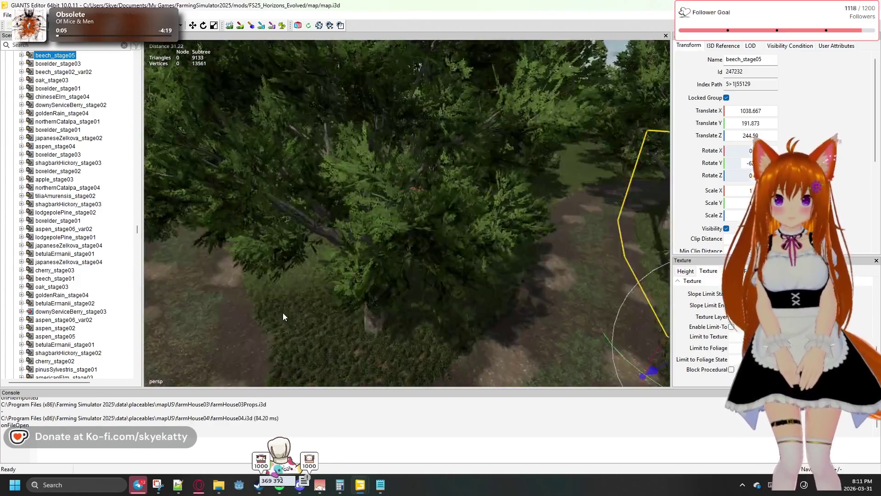
key(s)
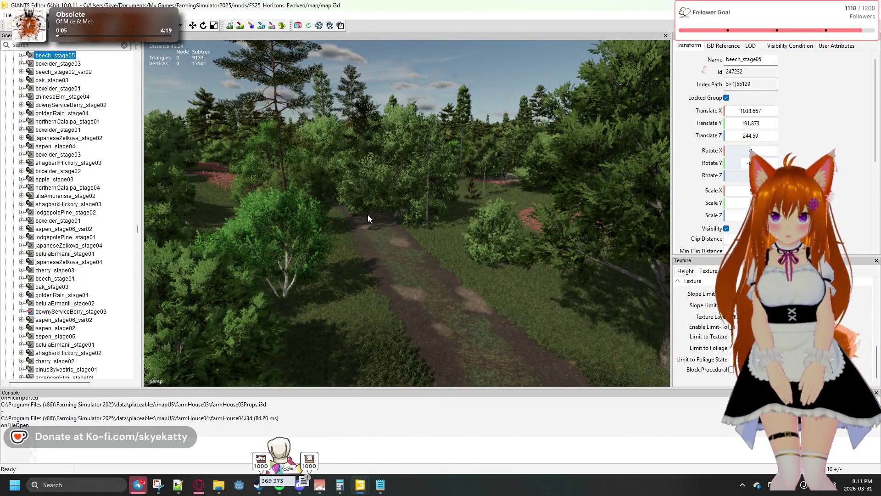
Move the pinusSylvestris_stage03 pine off the path onto the grass.
click(367, 220)
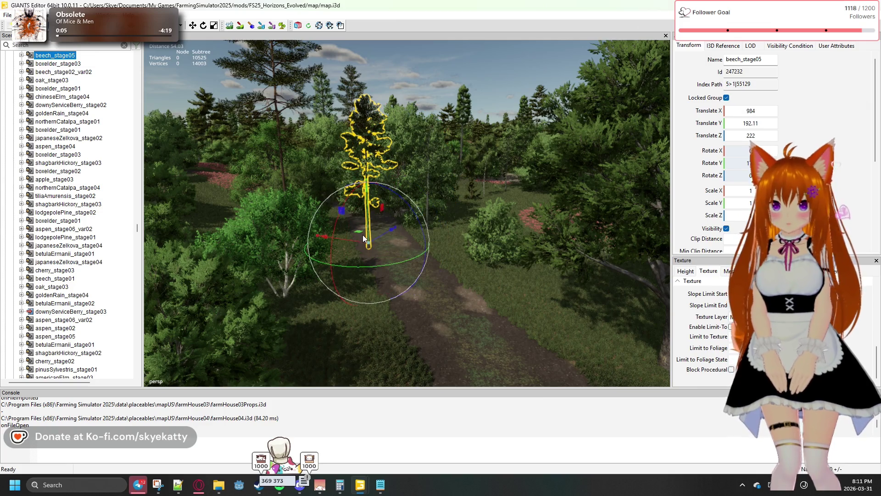
mouse_move(357, 231)
mouse_down()
mouse_move(412, 277)
mouse_move(406, 324)
mouse_up()
mouse_move(343, 300)
mouse_down()
mouse_move(436, 309)
mouse_move(482, 301)
mouse_move(411, 301)
mouse_up()
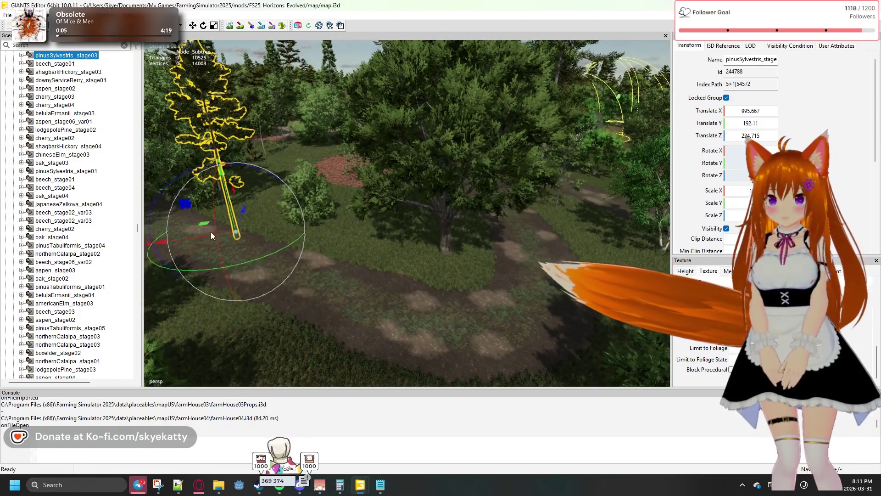
mouse_move(202, 224)
mouse_down()
mouse_move(326, 263)
mouse_move(500, 301)
mouse_move(575, 345)
mouse_move(546, 386)
mouse_move(519, 396)
mouse_move(509, 389)
mouse_move(504, 349)
mouse_up()
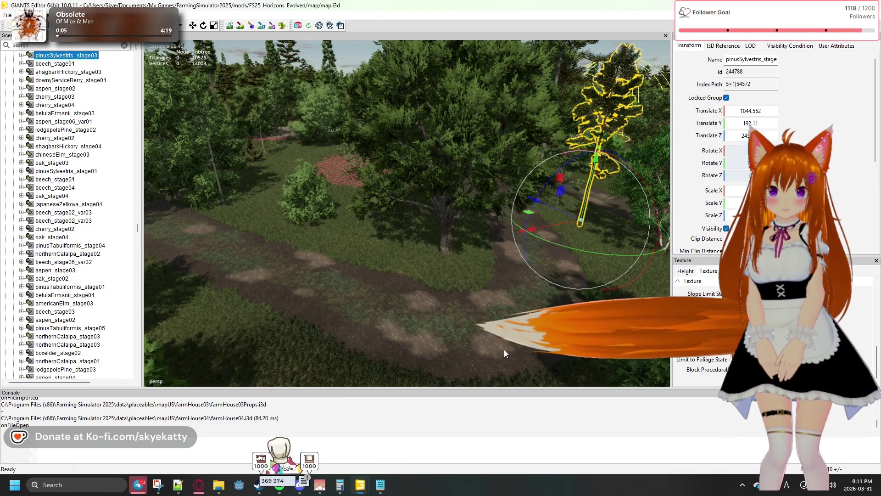
scroll(504, 349, up, 5)
scroll(529, 330, up, 2)
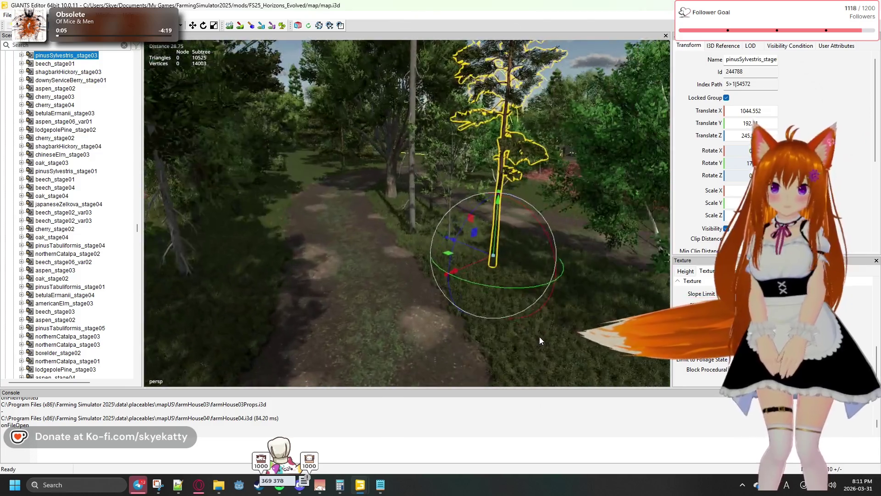
mouse_move(455, 244)
mouse_down()
mouse_move(439, 238)
mouse_move(448, 237)
mouse_up()
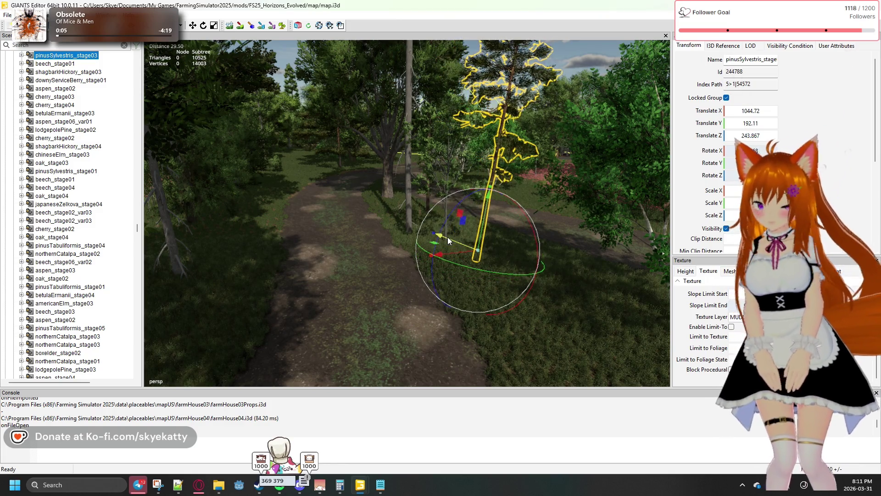
Undo the pine's accidental tilts and settle it upright at X 1047.55, Z 243.156.
key(ctrl+z)
drag(451, 243, 444, 255)
key(ctrl+z)
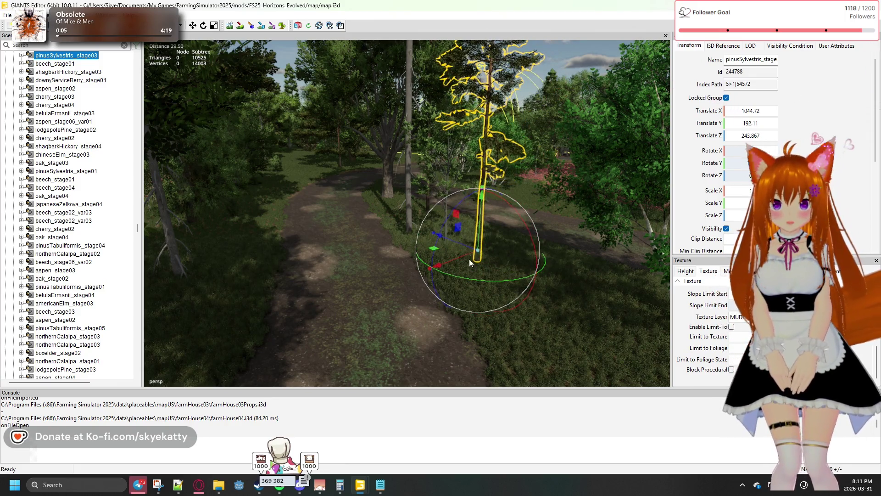
scroll(517, 315, up, 3)
key(a)
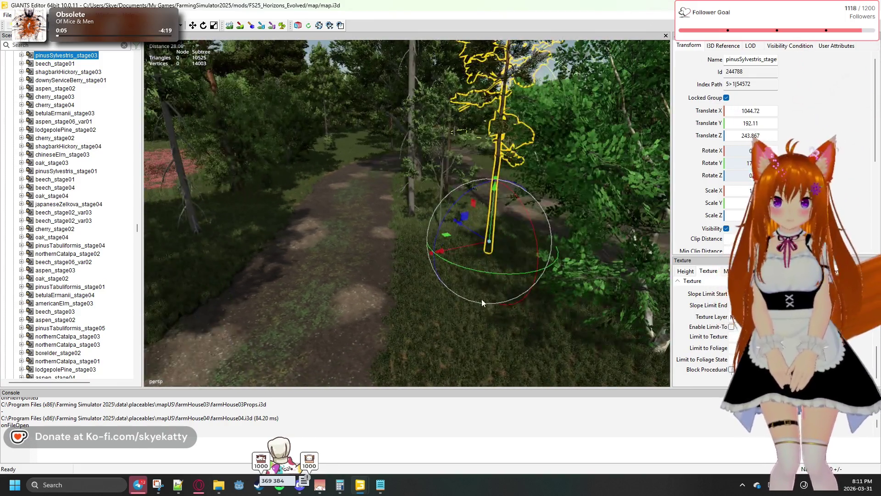
mouse_move(445, 234)
mouse_down()
mouse_move(470, 238)
mouse_move(456, 233)
mouse_move(448, 247)
mouse_move(439, 242)
mouse_move(442, 270)
mouse_move(386, 288)
mouse_move(433, 308)
mouse_move(452, 284)
mouse_move(466, 184)
mouse_up()
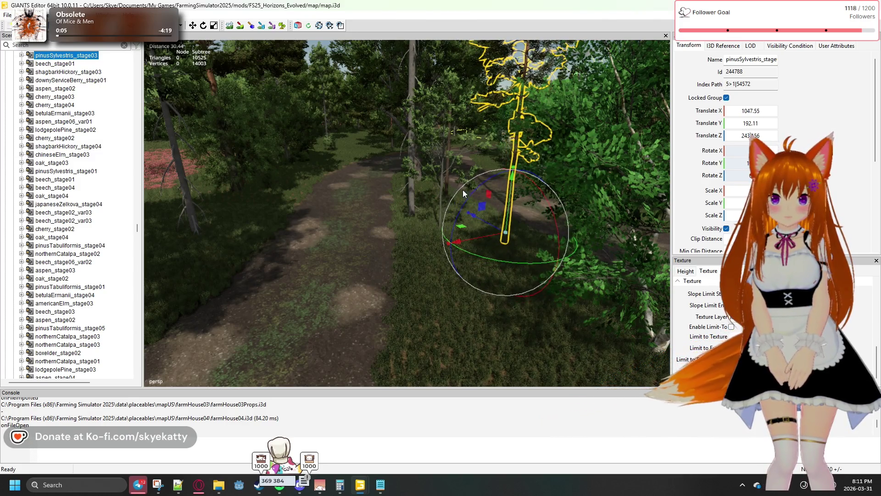
key(s)
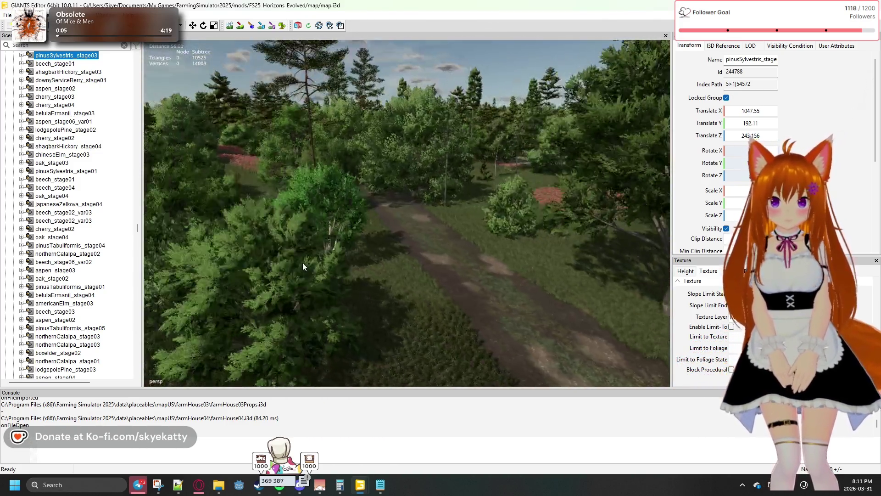
key(w)
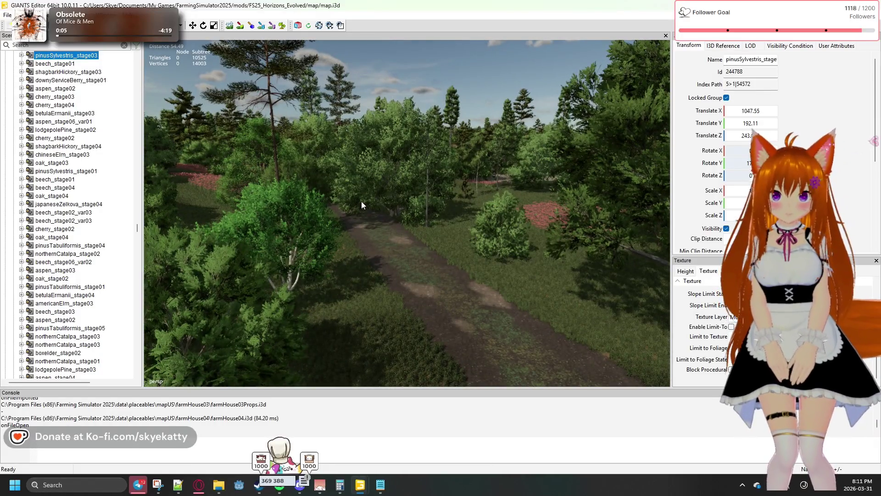
key(w)
click(406, 273)
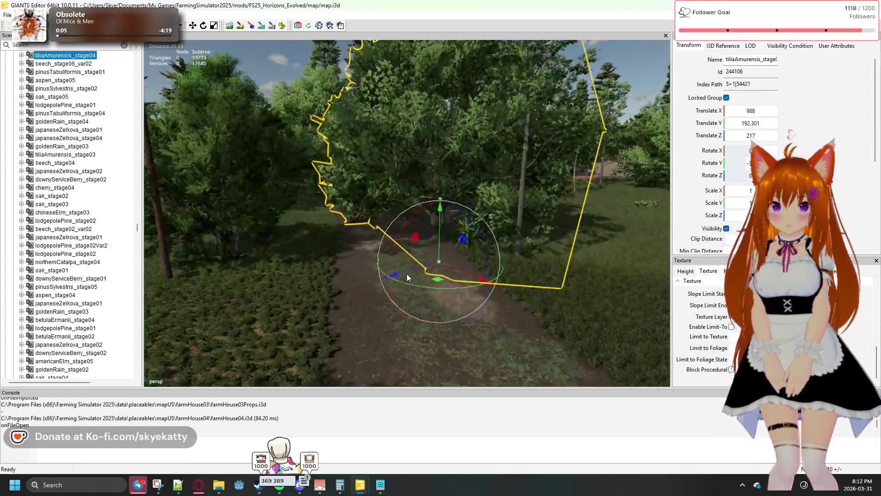
Raise the tiliaAmurensis_stage04 linden and shift it off the path to X 970.404, Z 190.096.
key(w)
mouse_move(462, 241)
mouse_down()
mouse_move(471, 109)
mouse_move(478, 133)
mouse_up()
mouse_move(468, 220)
mouse_down()
mouse_move(515, 191)
mouse_move(505, 181)
mouse_up()
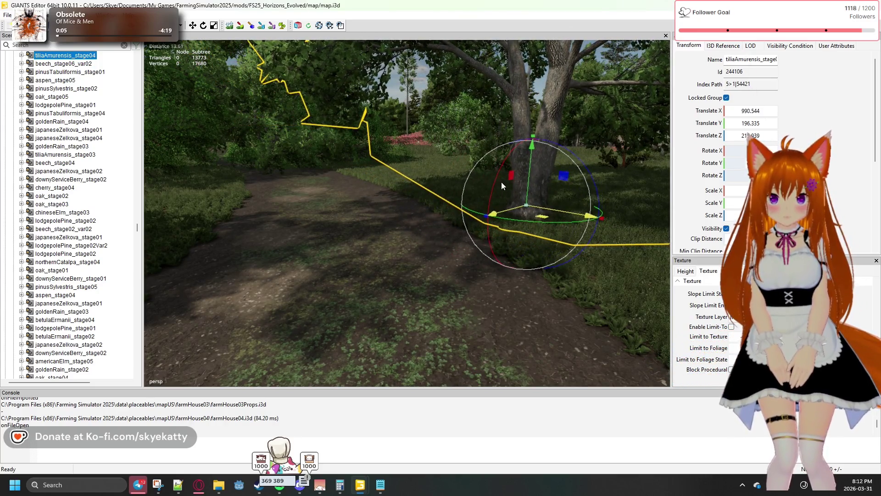
mouse_move(422, 222)
mouse_down()
mouse_move(375, 193)
mouse_move(381, 144)
mouse_move(393, 146)
mouse_move(401, 241)
mouse_up()
mouse_move(497, 263)
mouse_down()
mouse_move(522, 253)
mouse_move(530, 223)
mouse_up()
mouse_move(428, 234)
mouse_down()
mouse_move(384, 232)
mouse_move(393, 183)
mouse_move(387, 276)
mouse_move(374, 253)
mouse_move(412, 211)
mouse_move(373, 241)
mouse_move(365, 260)
mouse_move(289, 250)
mouse_move(324, 216)
mouse_move(544, 297)
mouse_move(431, 241)
mouse_up()
scroll(384, 261, down, 3)
click(371, 216)
click(432, 238)
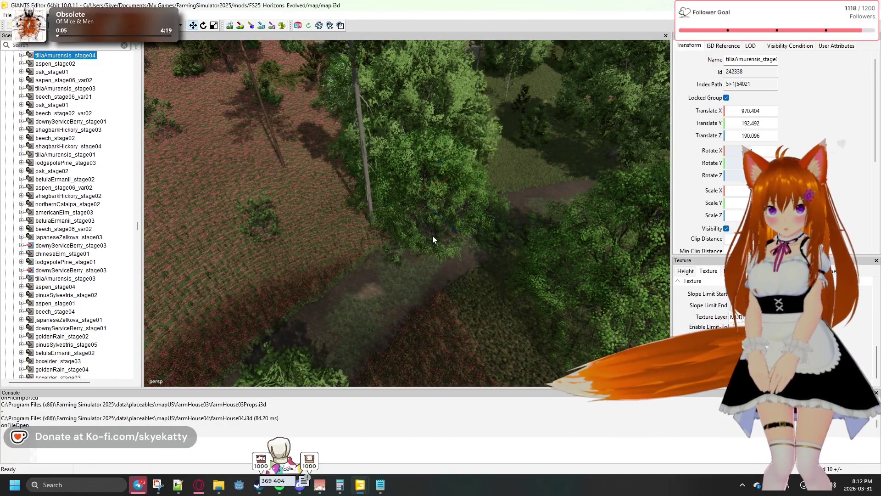
Move northernCatalpa_stage03 left into the red flowers and settle its trunk at Y 198.552.
click(435, 229)
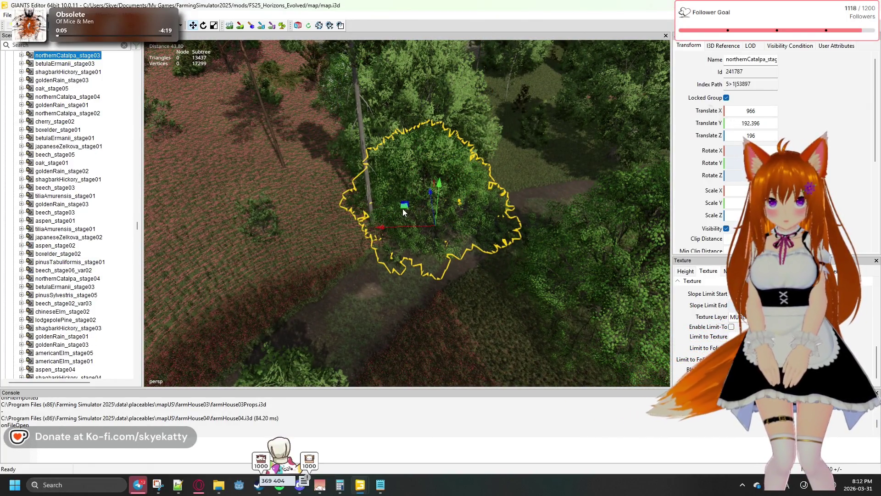
mouse_move(403, 207)
mouse_down()
mouse_move(326, 211)
mouse_move(291, 225)
mouse_move(285, 249)
mouse_up()
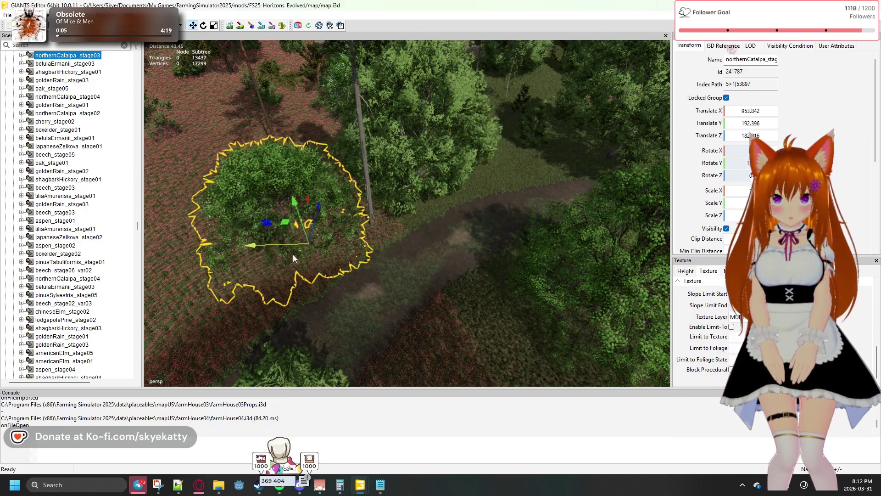
scroll(406, 317, up, 3)
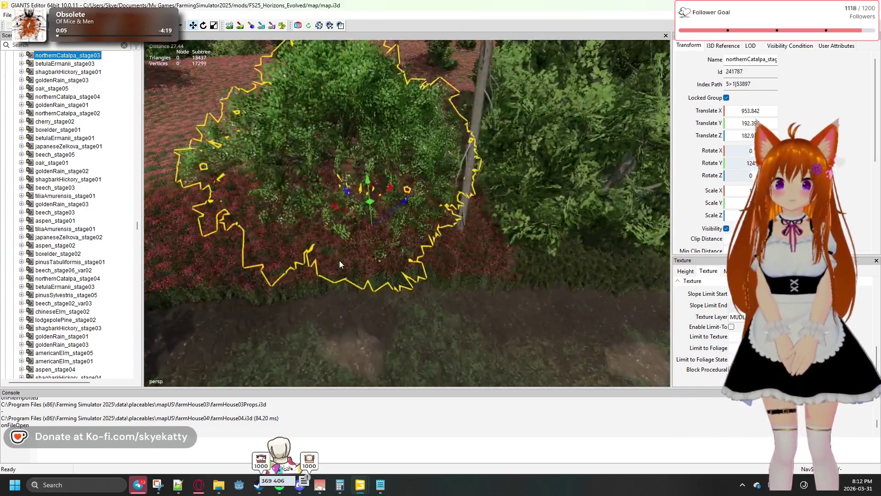
scroll(339, 260, up, 3)
mouse_move(366, 240)
mouse_down()
mouse_move(358, 197)
mouse_move(398, 353)
mouse_move(393, 364)
mouse_move(381, 250)
mouse_move(346, 313)
mouse_move(382, 302)
mouse_move(453, 324)
mouse_move(405, 252)
mouse_up()
drag(373, 150, 373, 199)
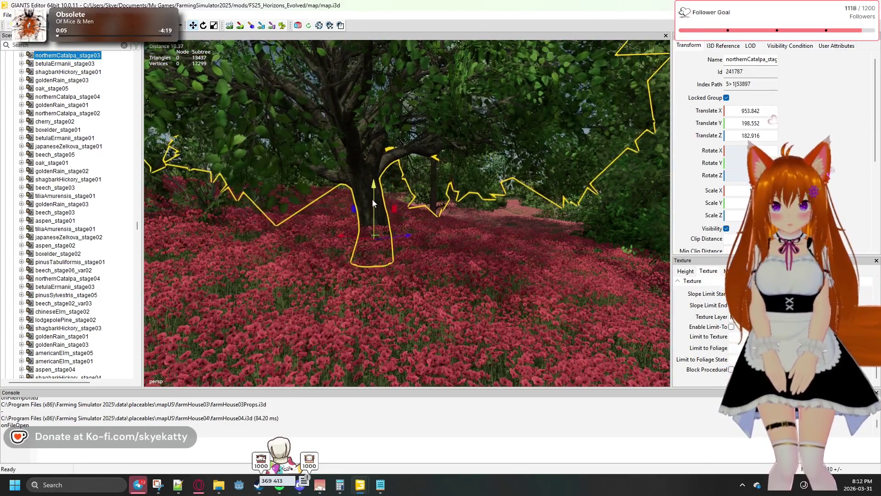
mouse_move(425, 294)
mouse_down()
mouse_move(196, 288)
mouse_move(210, 240)
mouse_up()
mouse_move(506, 335)
mouse_down()
mouse_move(489, 367)
mouse_move(476, 349)
mouse_move(483, 301)
mouse_move(491, 342)
mouse_move(478, 330)
mouse_move(435, 334)
mouse_move(454, 318)
mouse_up()
Move the tilia tree off the dirt path into the red flowers.
click(445, 249)
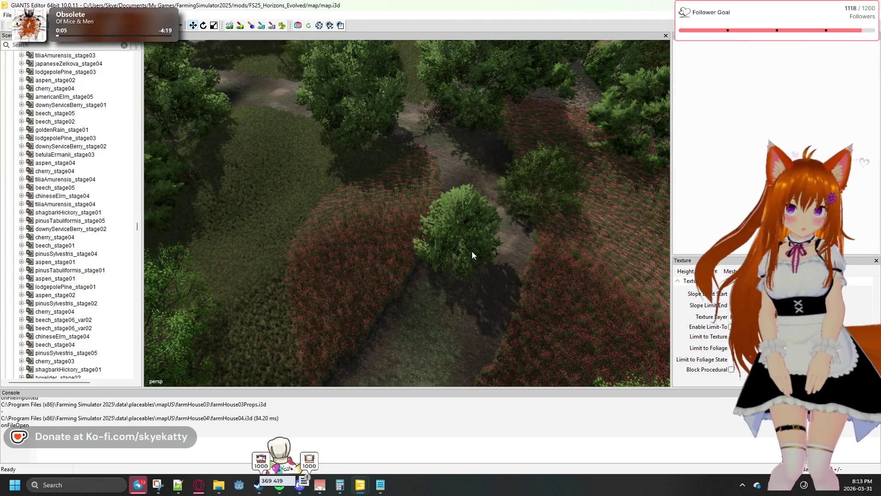
click(458, 251)
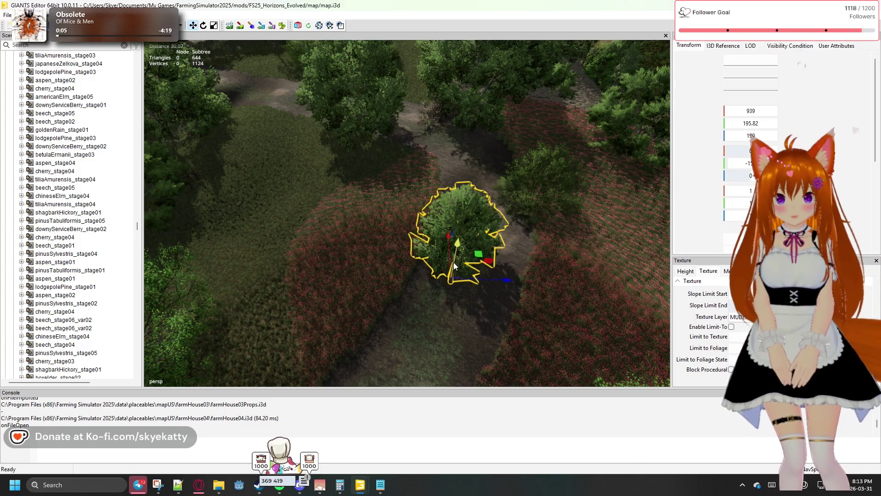
drag(478, 255, 393, 254)
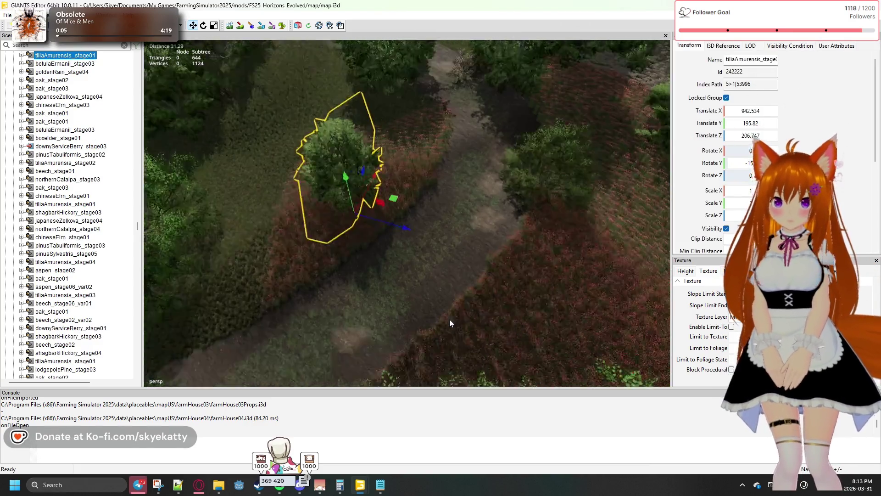
mouse_move(450, 319)
mouse_down()
mouse_move(383, 309)
mouse_move(354, 269)
mouse_move(364, 289)
mouse_up()
scroll(365, 290, up, 2)
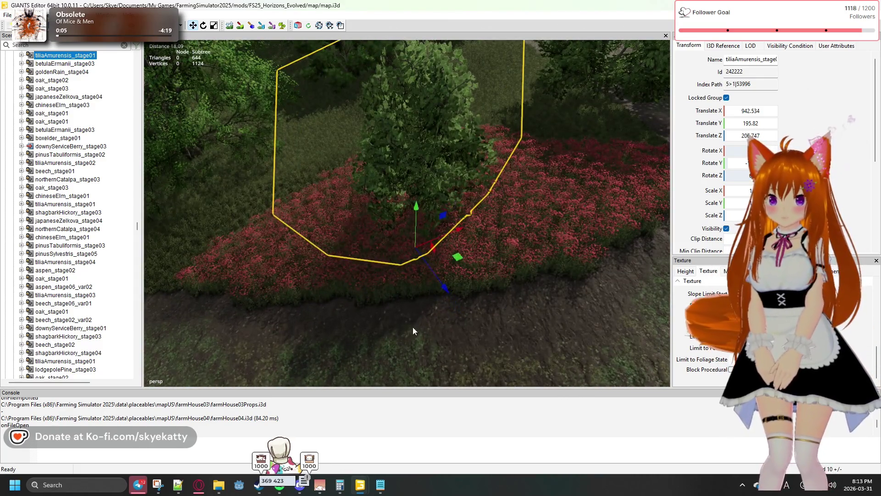
scroll(431, 343, up, 3)
mouse_move(431, 343)
mouse_down()
mouse_move(365, 276)
mouse_move(388, 183)
mouse_up()
mouse_move(450, 313)
mouse_down()
mouse_move(578, 283)
mouse_move(486, 230)
mouse_up()
Move the boxelder bush and the next tree beside it off the path.
click(457, 232)
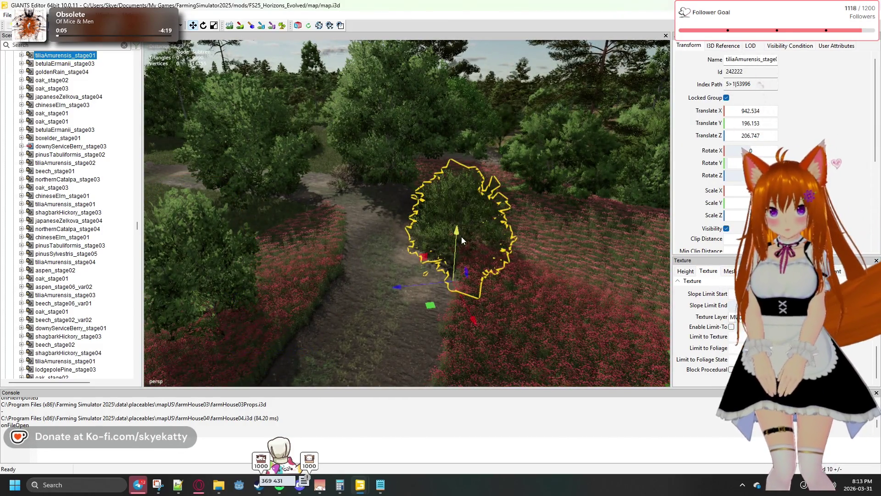
mouse_move(436, 307)
mouse_down()
mouse_move(481, 318)
mouse_move(475, 299)
mouse_up()
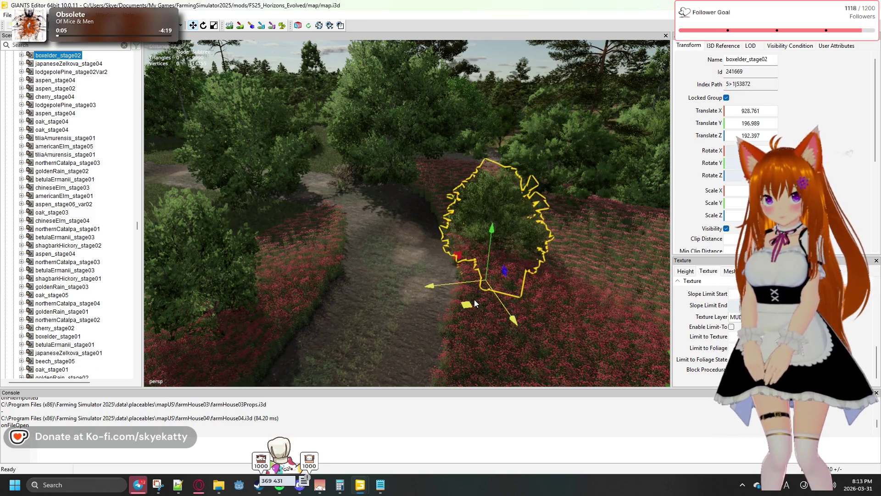
mouse_move(403, 258)
mouse_down()
mouse_move(386, 192)
mouse_move(362, 258)
mouse_move(391, 252)
mouse_up()
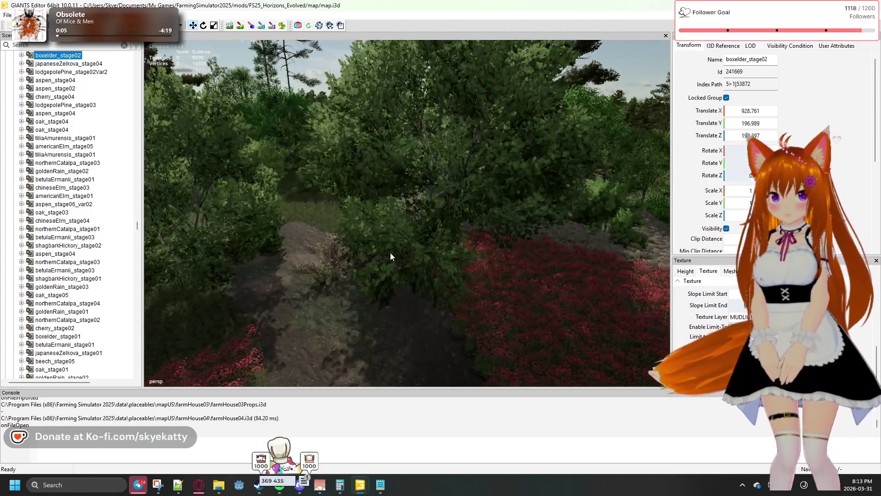
click(431, 246)
drag(455, 274, 524, 274)
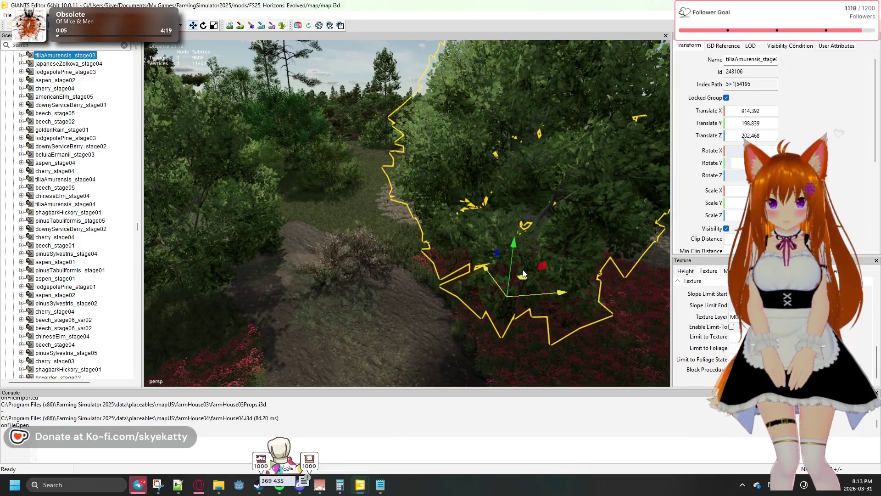
Move the cherry_stage04 bush beside the path to X 916.346, Z 213.234, raised to Y 199.881.
click(357, 260)
drag(381, 299, 378, 339)
drag(353, 369, 376, 267)
drag(384, 232, 385, 219)
click(326, 303)
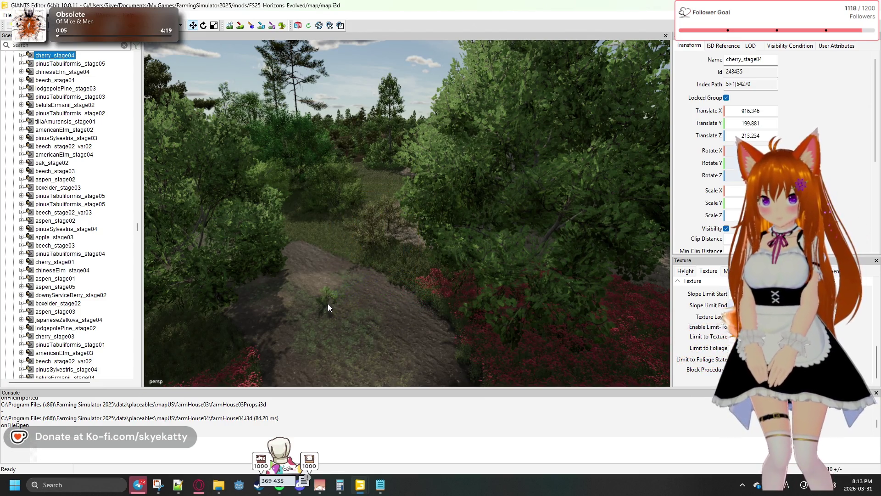
drag(335, 316, 339, 408)
Raise the sunken aspen tree to ground level and move it off the dirt path.
key(w)
key(w)
key(w)
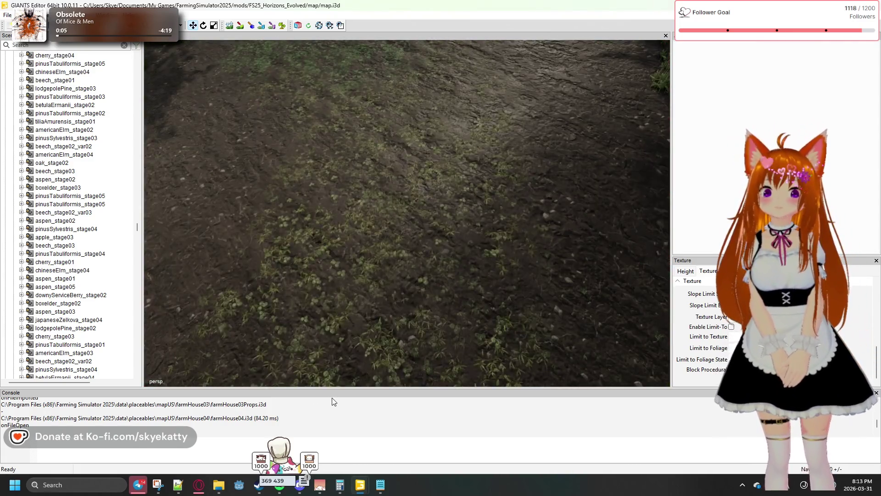
key(w)
drag(333, 401, 301, 315)
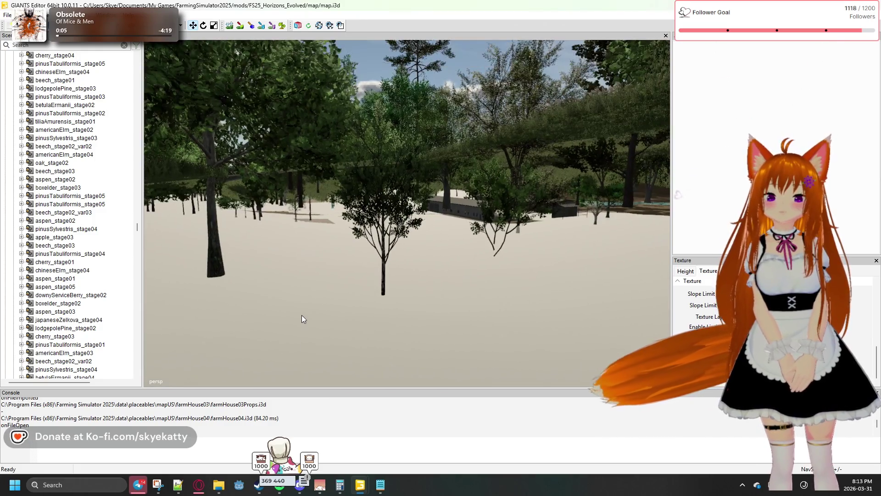
click(385, 242)
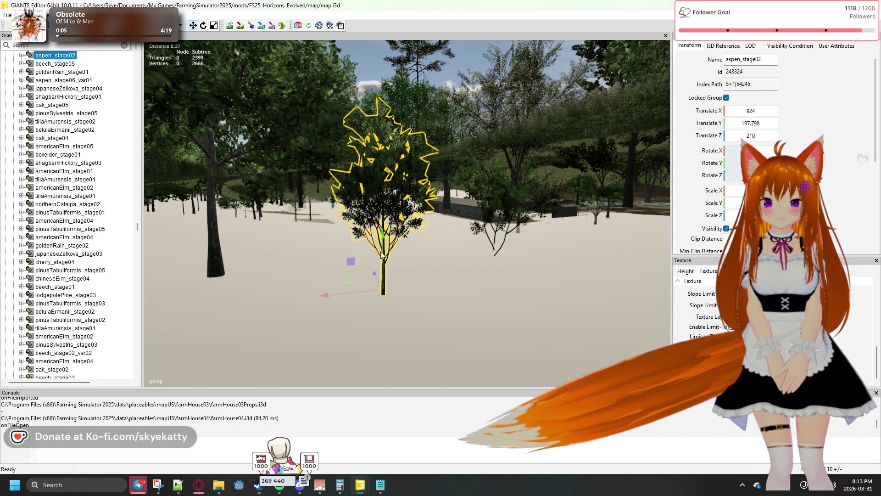
drag(386, 242, 393, 115)
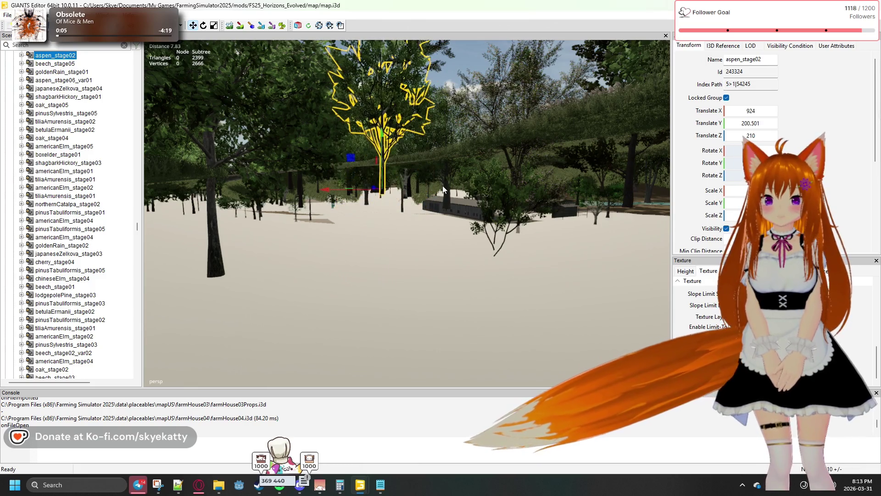
key(f)
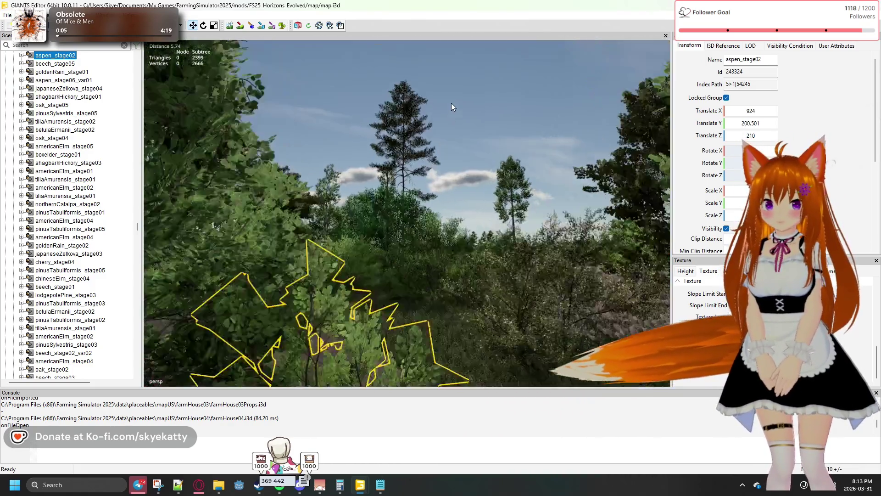
drag(451, 106, 443, 234)
mouse_move(371, 291)
mouse_down()
mouse_move(401, 180)
mouse_move(414, 164)
mouse_move(411, 147)
mouse_up()
mouse_move(412, 240)
mouse_down()
mouse_move(325, 231)
mouse_move(341, 214)
mouse_move(371, 232)
mouse_move(329, 263)
mouse_up()
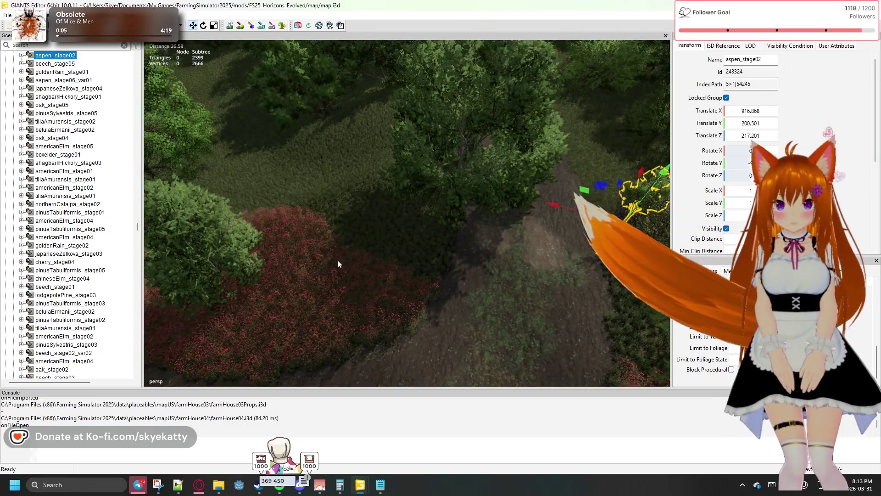
Shift the tilia tree off the path to X 934.849, Z 212.645.
click(458, 169)
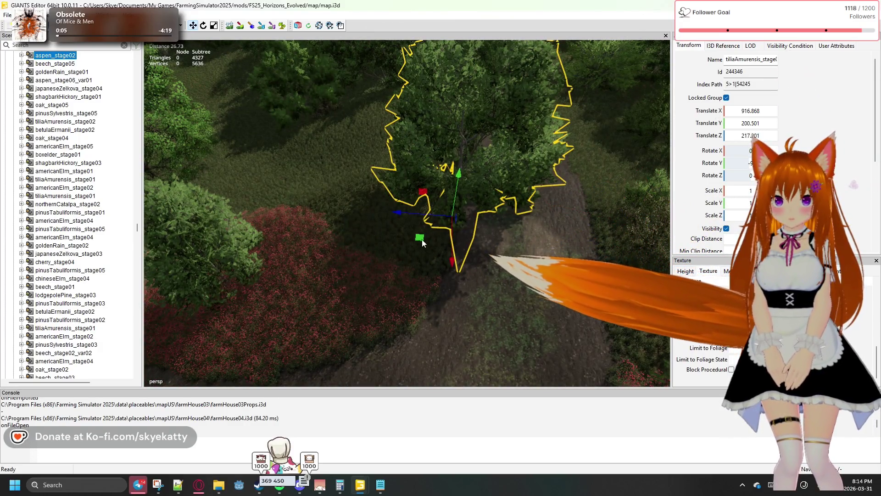
drag(393, 247, 337, 265)
scroll(427, 252, up, 5)
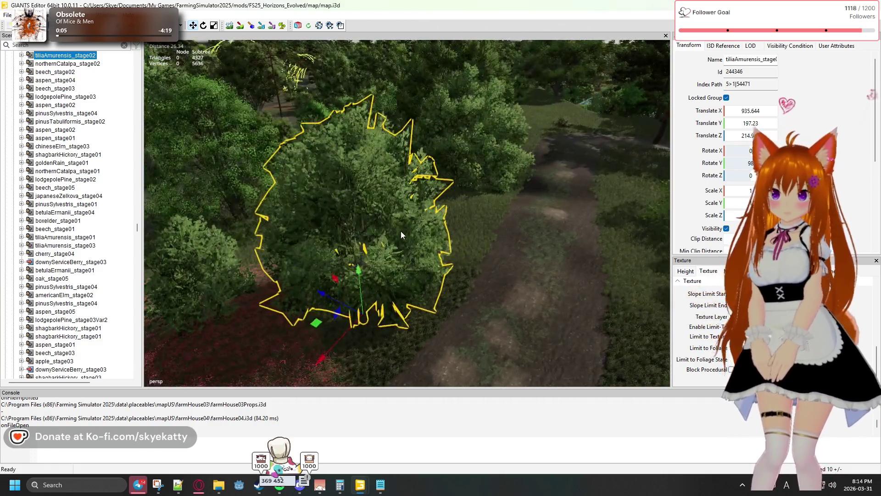
mouse_move(400, 230)
mouse_down()
mouse_move(346, 204)
mouse_move(378, 271)
mouse_move(387, 254)
mouse_up()
key(e)
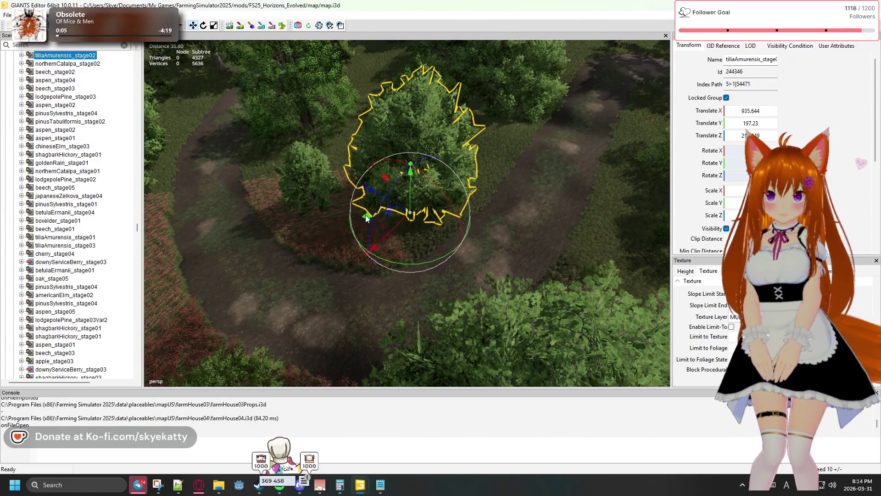
drag(367, 219, 356, 239)
drag(340, 250, 362, 239)
mouse_move(420, 246)
mouse_down()
mouse_move(530, 222)
mouse_move(556, 200)
mouse_move(558, 183)
mouse_move(623, 194)
mouse_move(659, 224)
mouse_up()
scroll(558, 183, up, 10)
scroll(659, 224, up, 3)
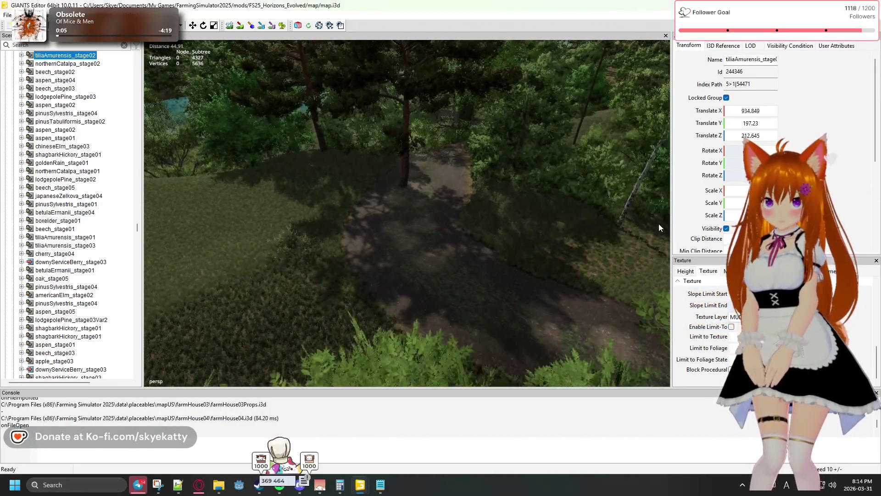
click(404, 202)
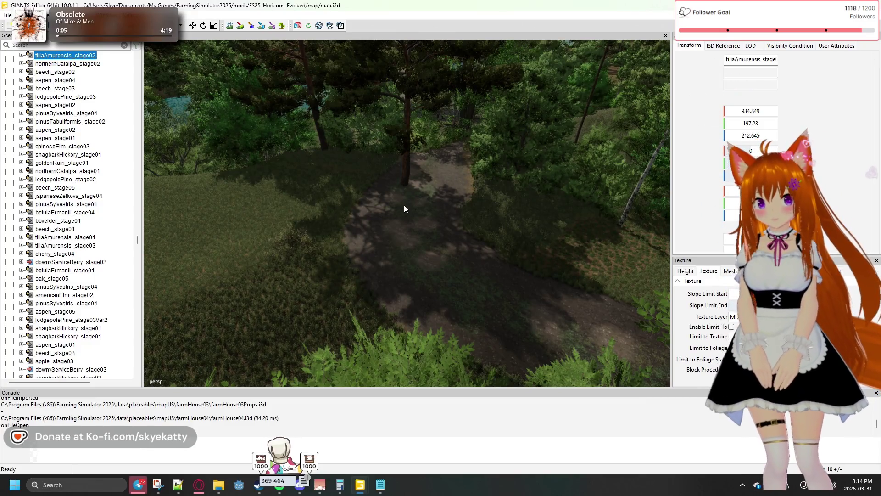
Move the selected pine tree off the dirt path.
mouse_move(430, 198)
mouse_down()
mouse_move(352, 227)
mouse_move(346, 236)
mouse_move(359, 256)
mouse_move(345, 266)
mouse_up()
scroll(433, 180, up, 10)
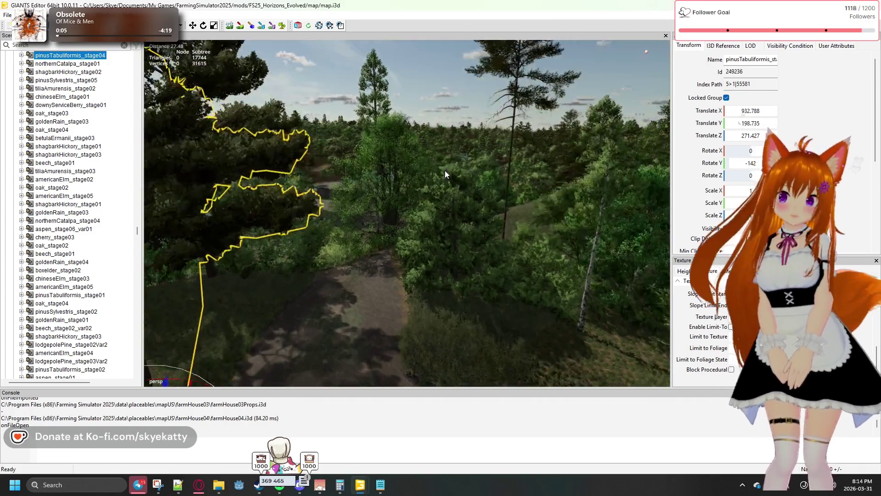
scroll(475, 186, down, 10)
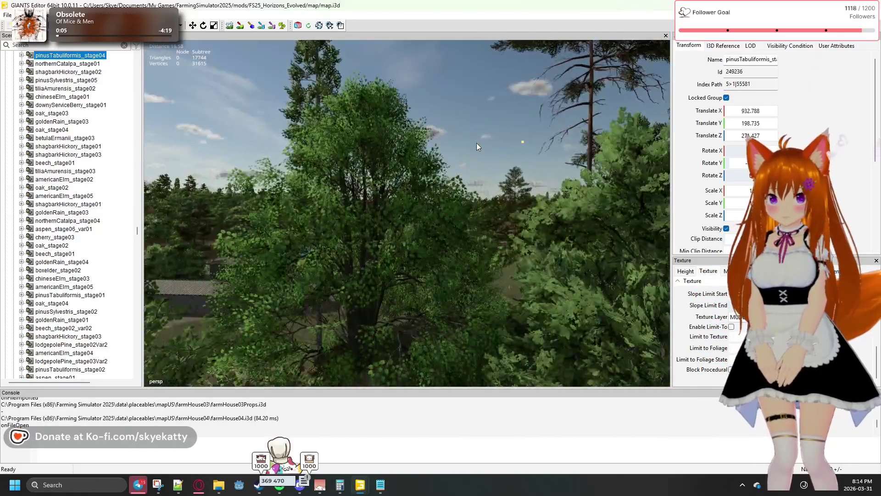
mouse_move(476, 147)
mouse_down()
mouse_move(447, 220)
mouse_move(412, 206)
mouse_up()
Nudge the northernCatalpa_stage04 tree off the path edge to X 897.795, Z 263.726.
click(412, 208)
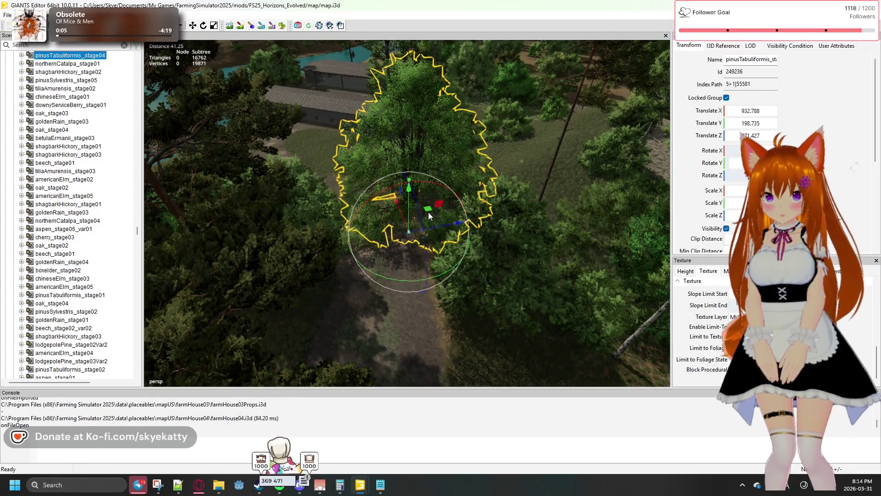
click(455, 190)
mouse_move(473, 186)
mouse_down()
mouse_move(484, 181)
mouse_move(479, 173)
mouse_up()
mouse_move(396, 258)
mouse_down()
mouse_move(367, 254)
mouse_move(337, 270)
mouse_move(374, 244)
mouse_up()
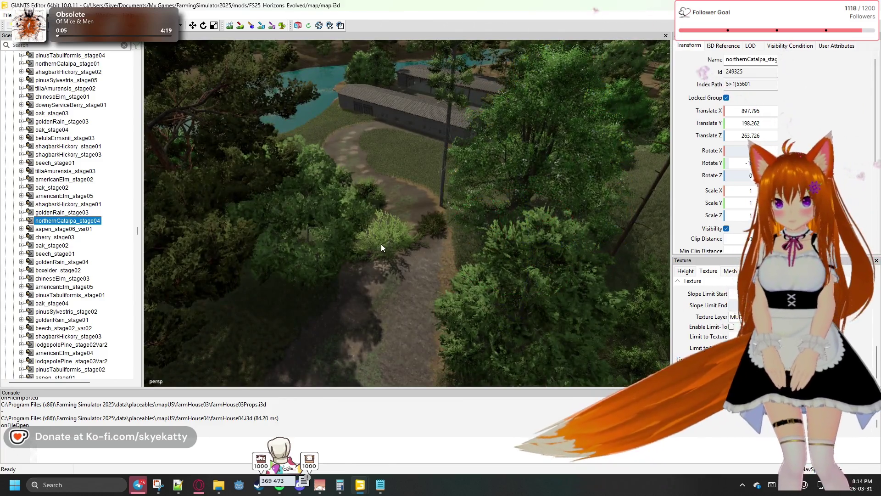
mouse_move(403, 268)
mouse_down()
mouse_move(356, 263)
mouse_move(265, 276)
mouse_move(130, 261)
mouse_move(130, 271)
mouse_move(90, 281)
mouse_up()
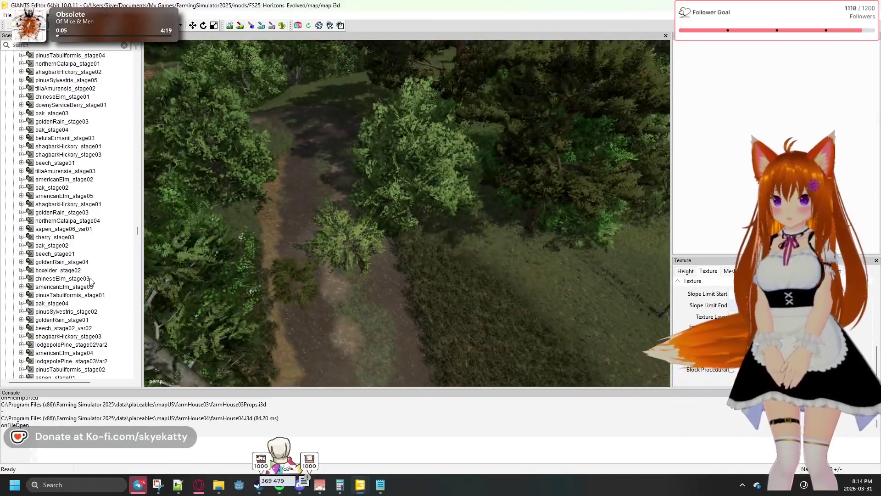
Move the downyServiceBerry tree from the dirt path onto the grass, then deselect it.
click(349, 249)
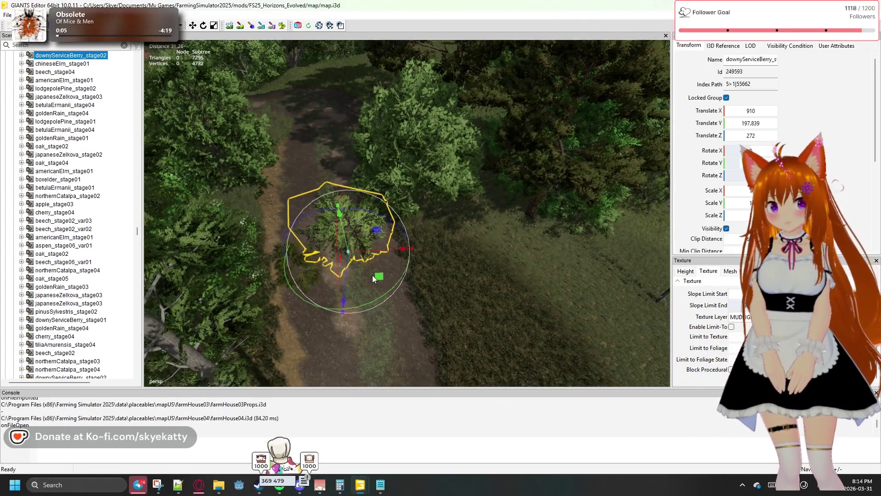
mouse_move(373, 276)
mouse_down()
mouse_move(418, 273)
mouse_move(467, 288)
mouse_move(304, 262)
mouse_move(325, 276)
mouse_up()
drag(384, 293, 373, 255)
click(384, 225)
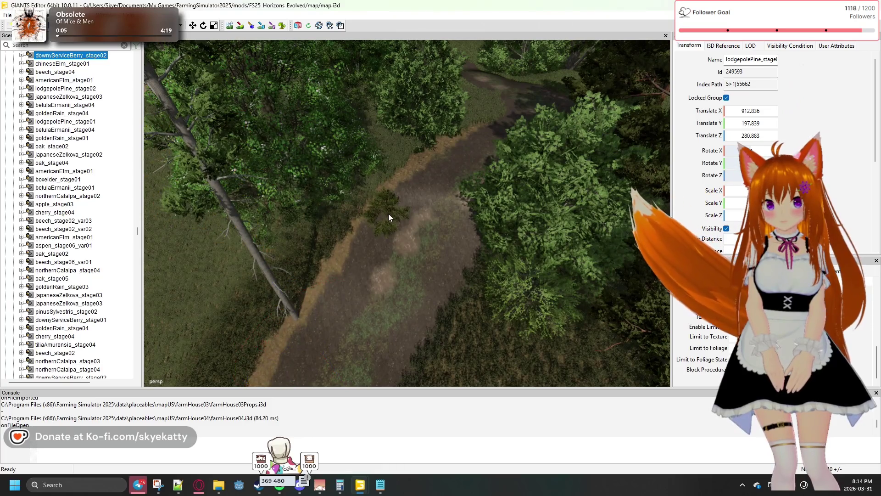
mouse_move(390, 211)
mouse_down()
mouse_move(414, 254)
mouse_move(415, 321)
mouse_move(413, 248)
mouse_move(301, 180)
mouse_move(360, 252)
mouse_move(367, 156)
mouse_move(341, 138)
mouse_move(334, 116)
mouse_move(364, 114)
mouse_move(396, 67)
mouse_move(430, 88)
mouse_move(448, 178)
mouse_move(353, 138)
mouse_move(355, 158)
mouse_move(282, 159)
mouse_up()
Lift the pinusSylvestris_stage01 pine, then lower it to ground at X 894.209, Y 197.05, Z 270.534.
click(331, 261)
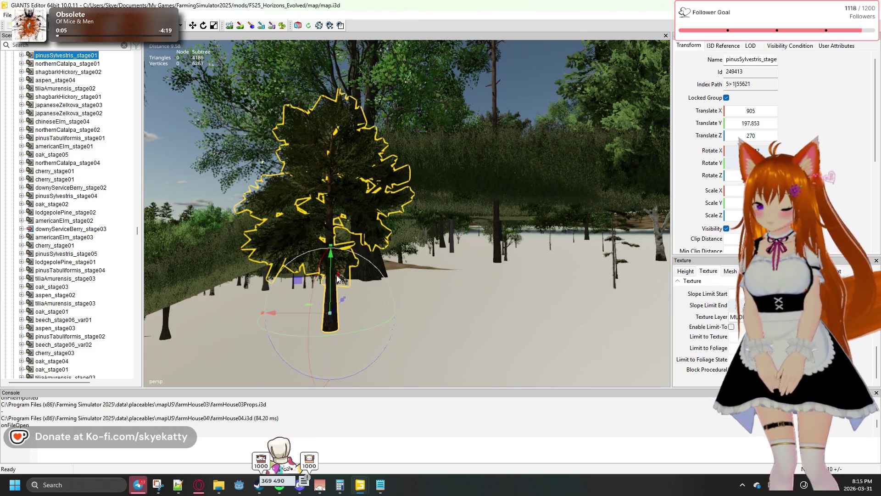
mouse_move(330, 255)
mouse_down()
mouse_move(327, 125)
mouse_move(327, 138)
mouse_up()
mouse_move(247, 203)
mouse_down()
mouse_move(313, 131)
mouse_move(339, 127)
mouse_move(408, 252)
mouse_move(388, 239)
mouse_move(394, 232)
mouse_move(370, 234)
mouse_move(283, 261)
mouse_up()
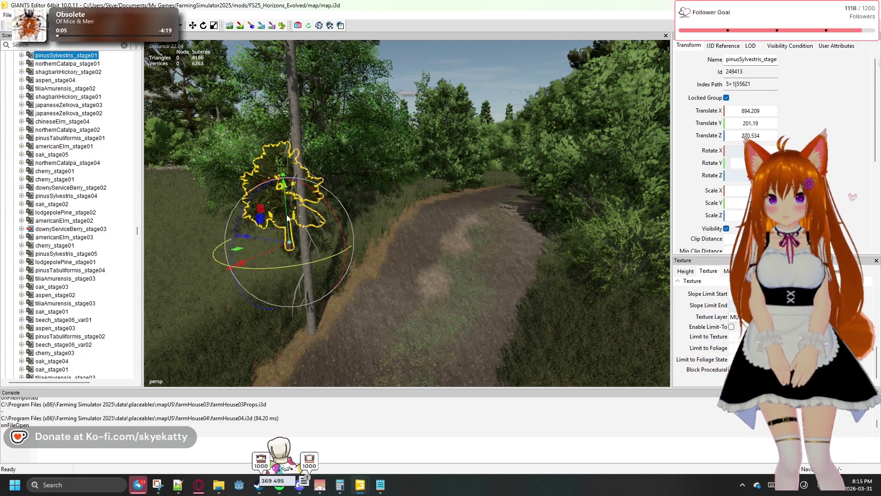
mouse_move(284, 188)
mouse_down()
mouse_move(304, 280)
mouse_move(310, 255)
mouse_move(283, 278)
mouse_move(309, 324)
mouse_up()
click(309, 324)
Move the lodgepolePine_stage03Var2 off the path to X 892.172, Z 275.905, and zoom out to check it.
drag(409, 353, 407, 361)
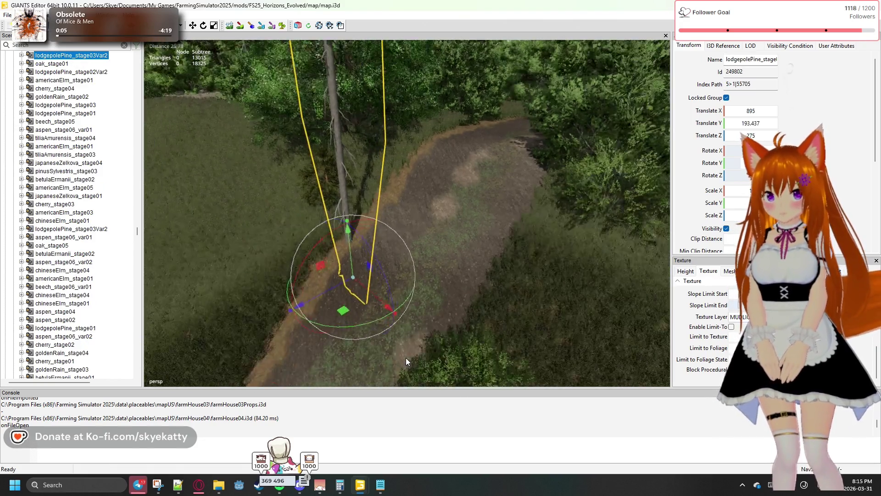
mouse_move(342, 313)
mouse_down()
mouse_move(277, 320)
mouse_move(325, 339)
mouse_move(319, 333)
mouse_up()
scroll(436, 312, down, 5)
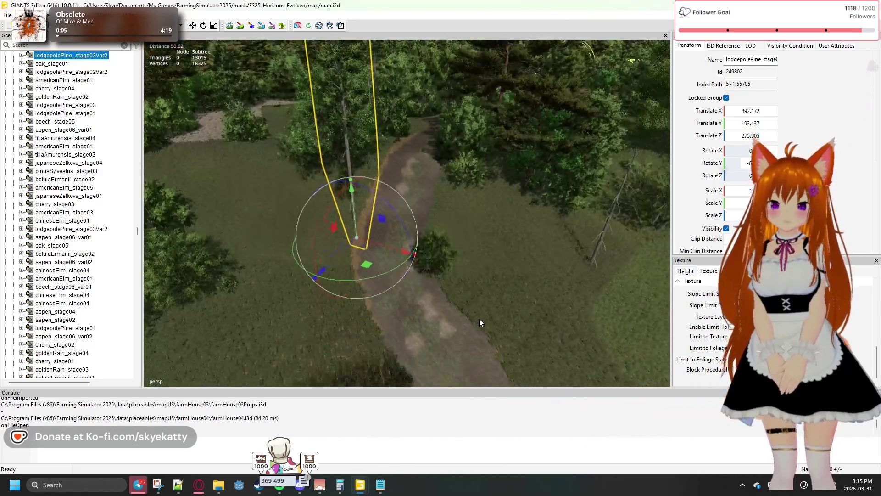
mouse_move(479, 319)
mouse_down()
mouse_move(444, 342)
mouse_move(256, 363)
mouse_move(325, 385)
mouse_move(372, 324)
mouse_move(441, 333)
mouse_move(392, 335)
mouse_move(418, 318)
mouse_move(469, 316)
mouse_move(478, 334)
mouse_move(470, 327)
mouse_up()
scroll(393, 335, down, 5)
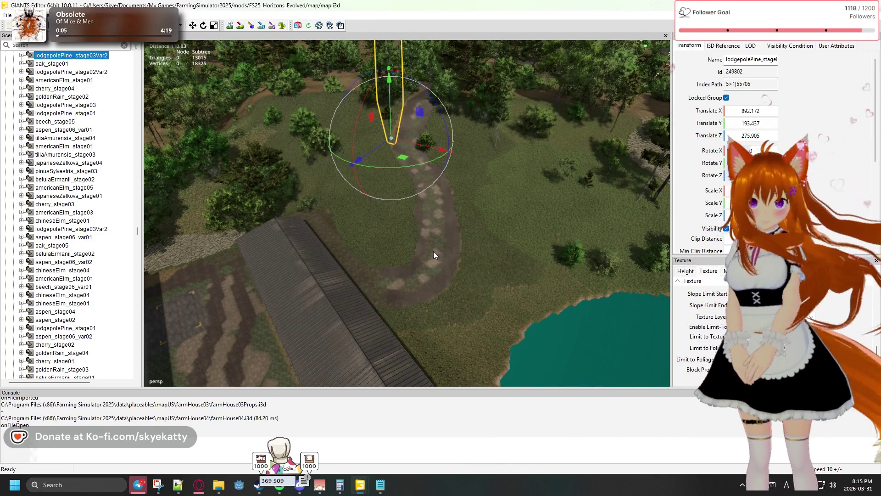
mouse_move(432, 249)
mouse_down()
mouse_move(318, 206)
mouse_move(216, 198)
mouse_move(245, 233)
mouse_move(343, 238)
mouse_move(405, 173)
mouse_move(475, 159)
mouse_move(469, 147)
mouse_move(541, 247)
mouse_move(470, 260)
mouse_move(504, 270)
mouse_move(389, 293)
mouse_move(237, 258)
mouse_move(211, 274)
mouse_move(404, 276)
mouse_move(367, 313)
mouse_up()
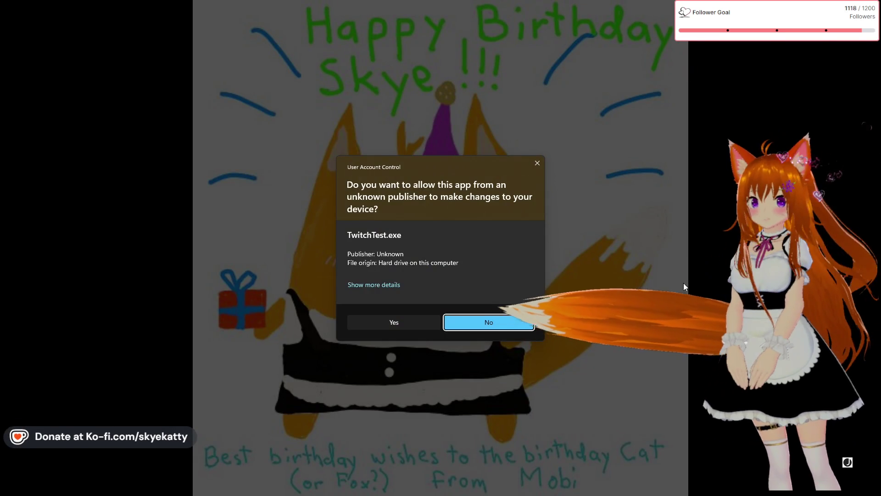
Allow TwitchTest.exe to run in the User Account Control prompt.
click(411, 323)
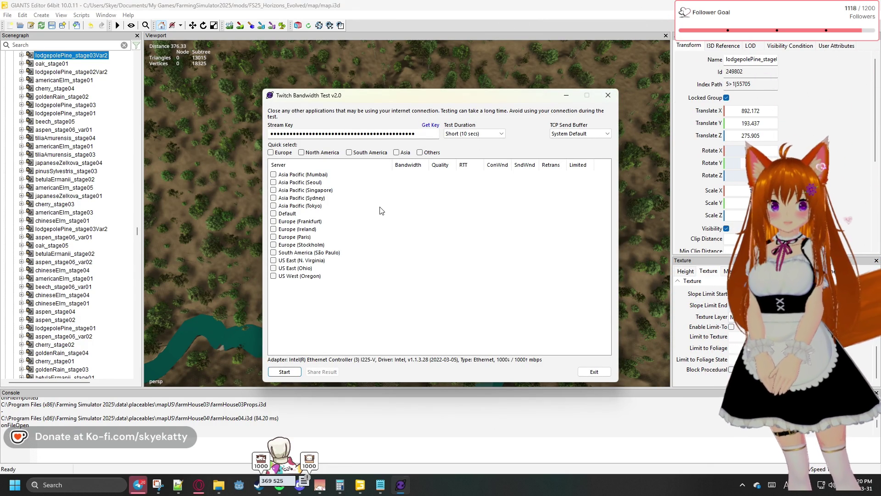
Include Europe, North America, Asia and South America servers and start the bandwidth test.
click(283, 152)
click(321, 153)
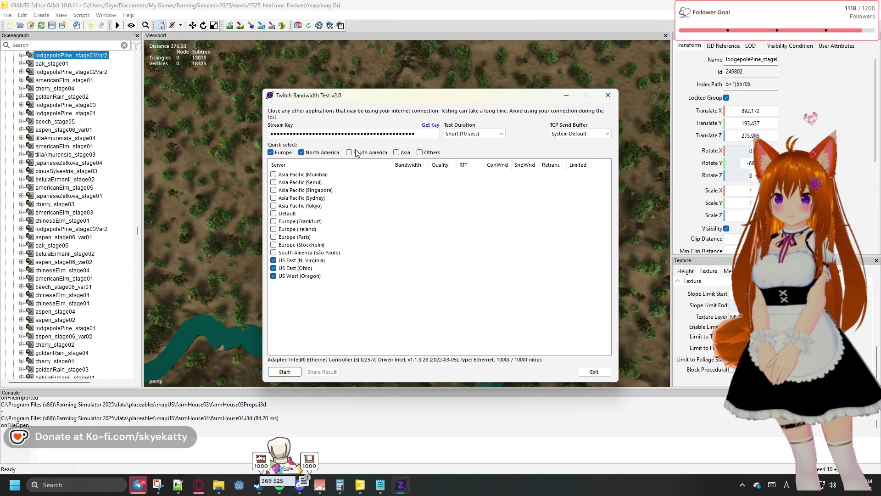
click(396, 152)
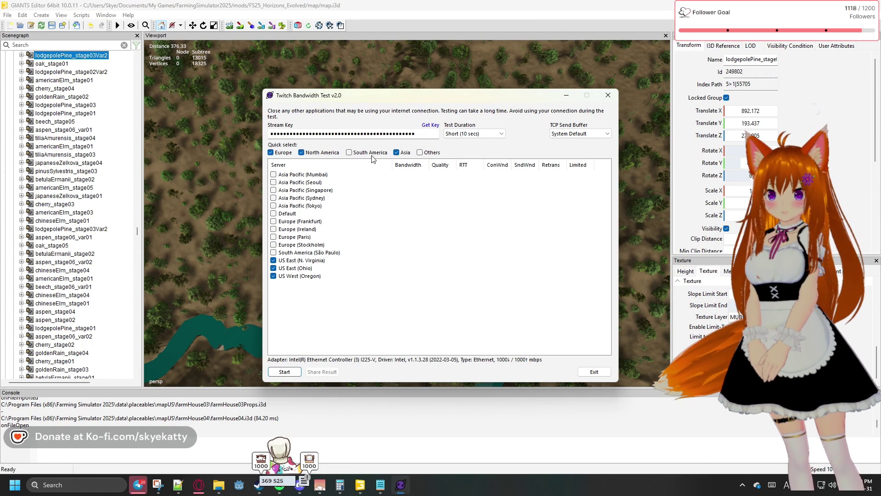
click(349, 153)
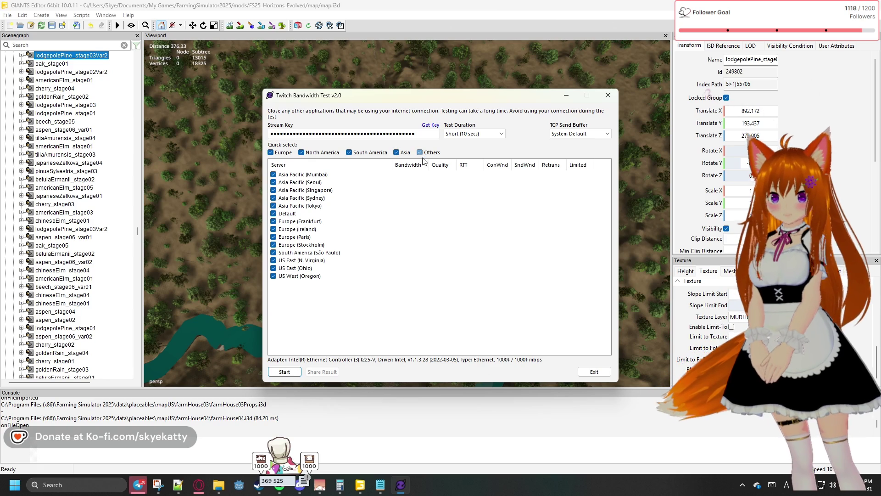
click(290, 372)
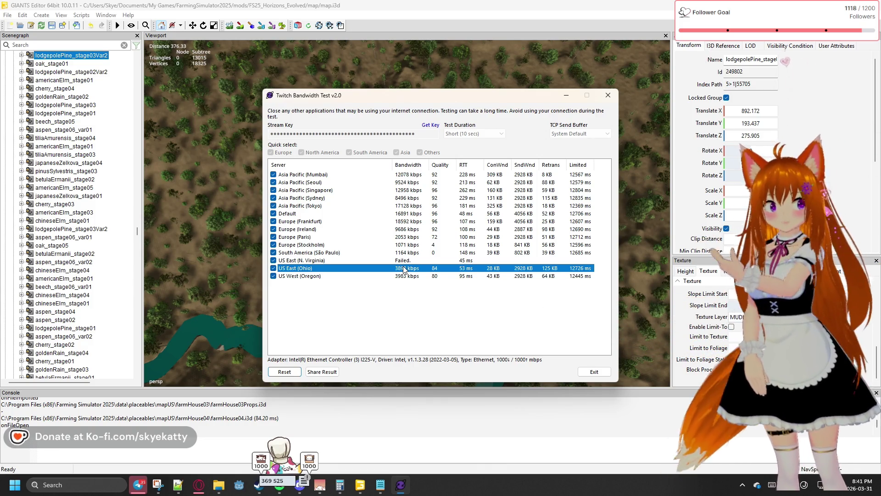
Reset and abort the short test, switch duration to Medium (30 secs), and dismiss the server error.
click(285, 372)
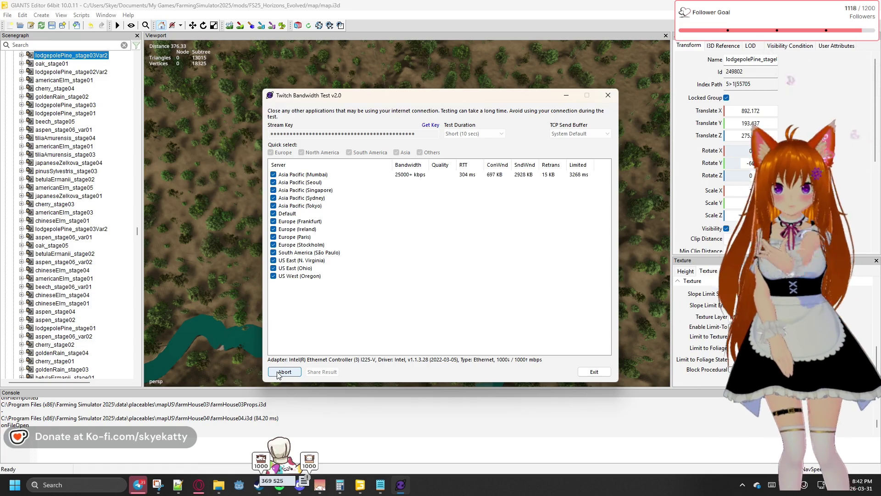
click(475, 134)
click(475, 148)
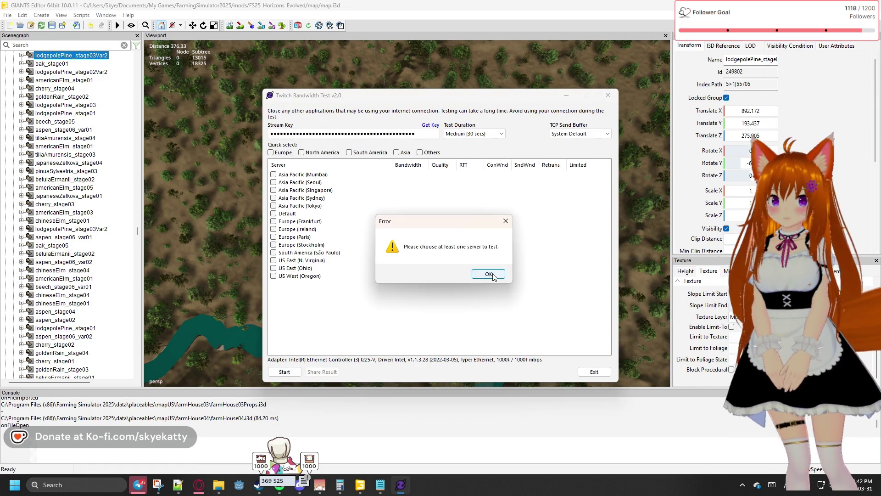
click(489, 274)
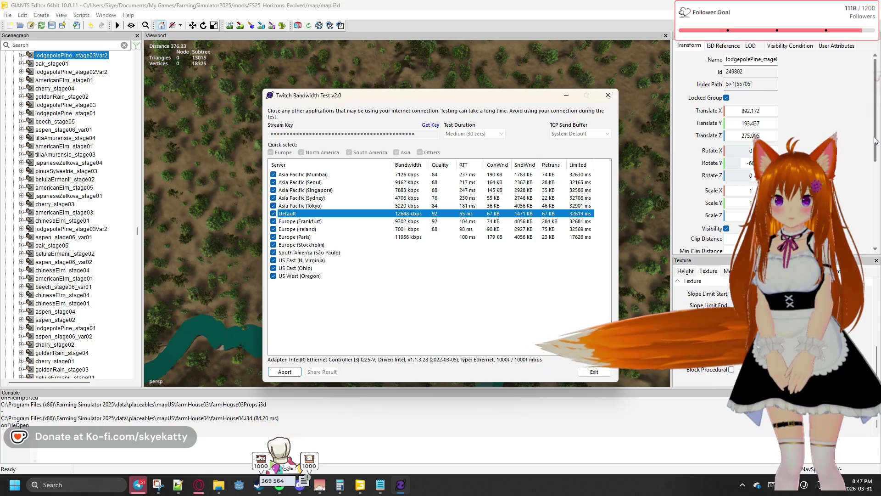